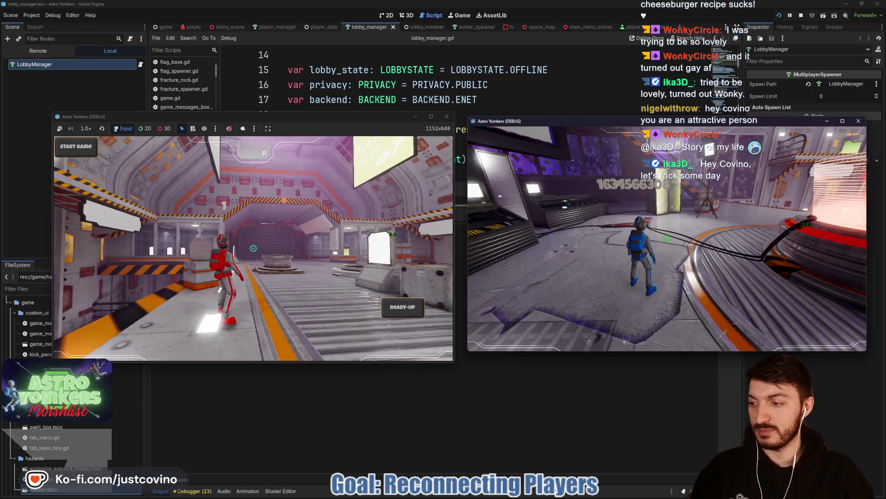
Step: In the left debug window, test a jump and grapple, then ready up and start the match
click(342, 117)
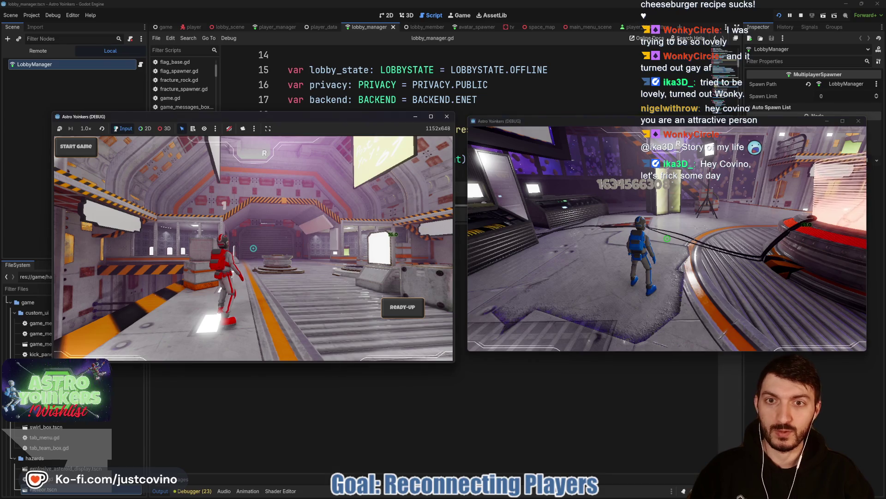
key(w)
click(253, 249)
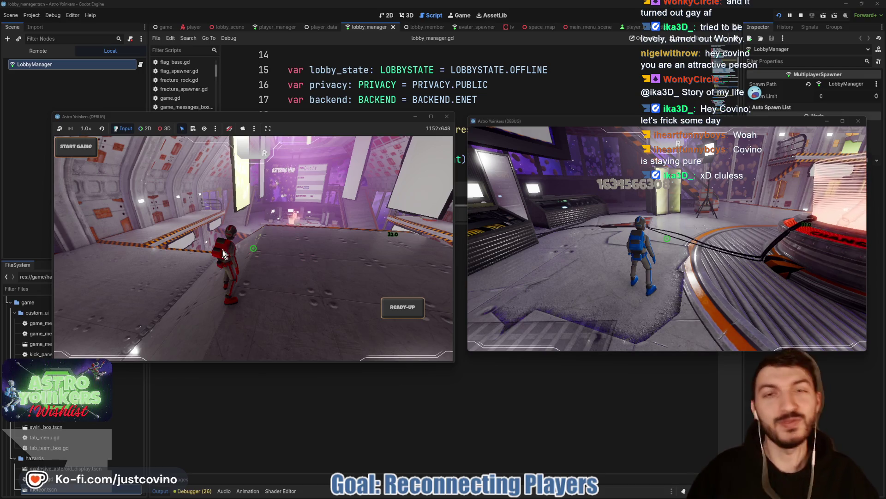
click(401, 310)
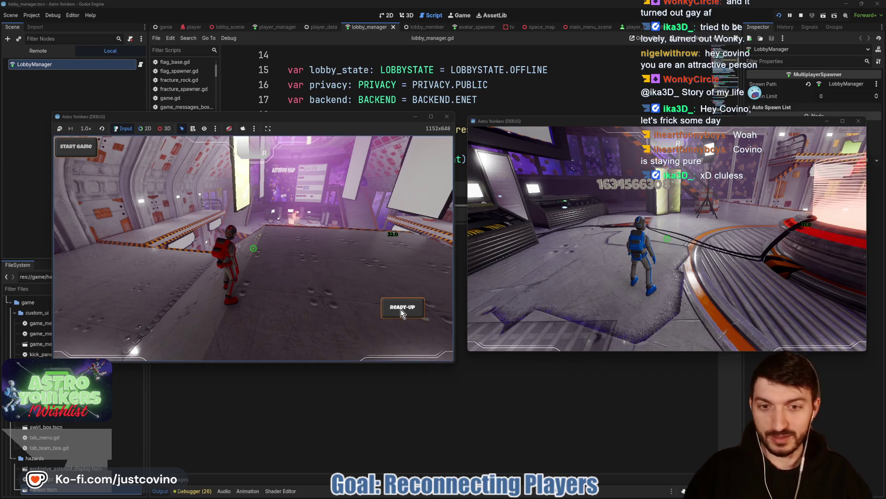
click(90, 159)
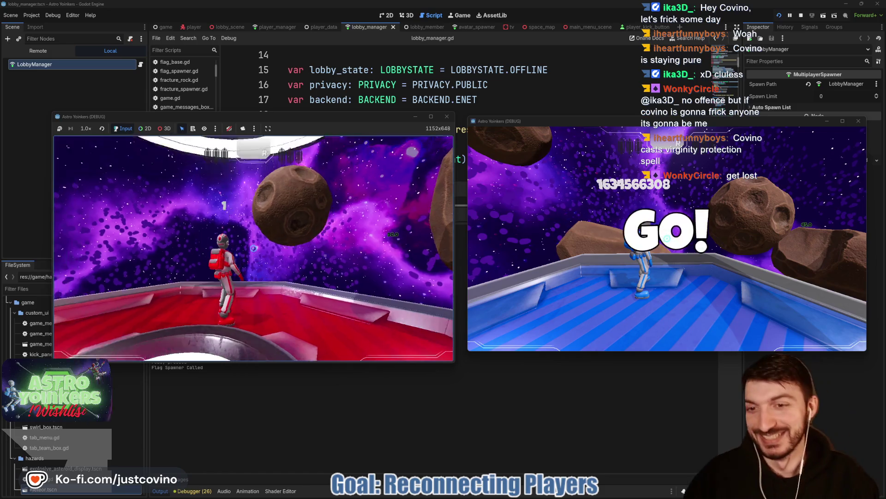
Step: Fly the red astronaut off its pad and grapple through the asteroids, then focus the right window
key(s)
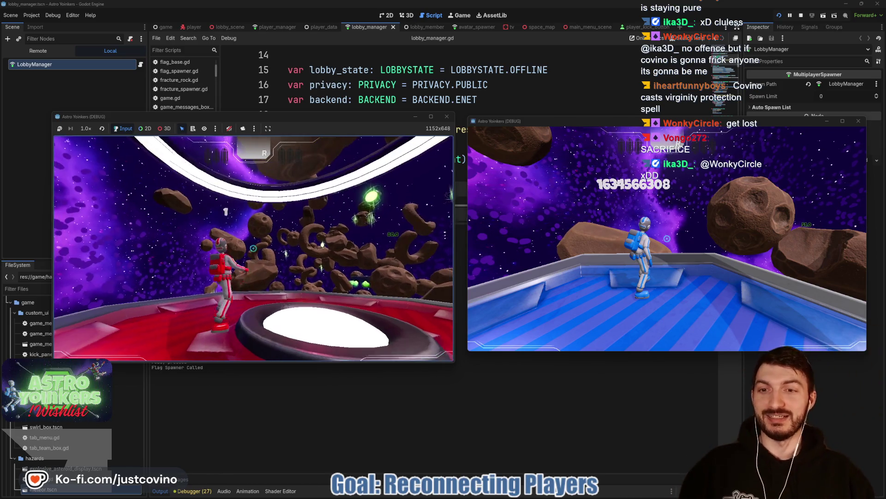
key(w)
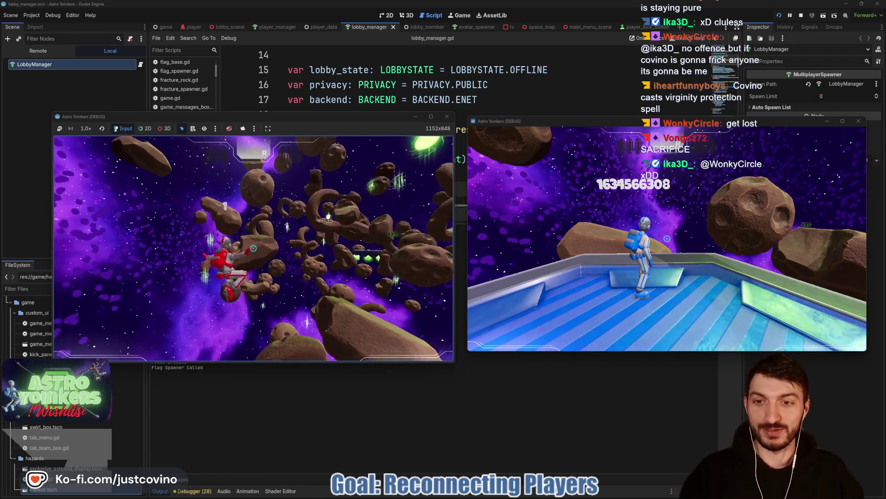
click(253, 247)
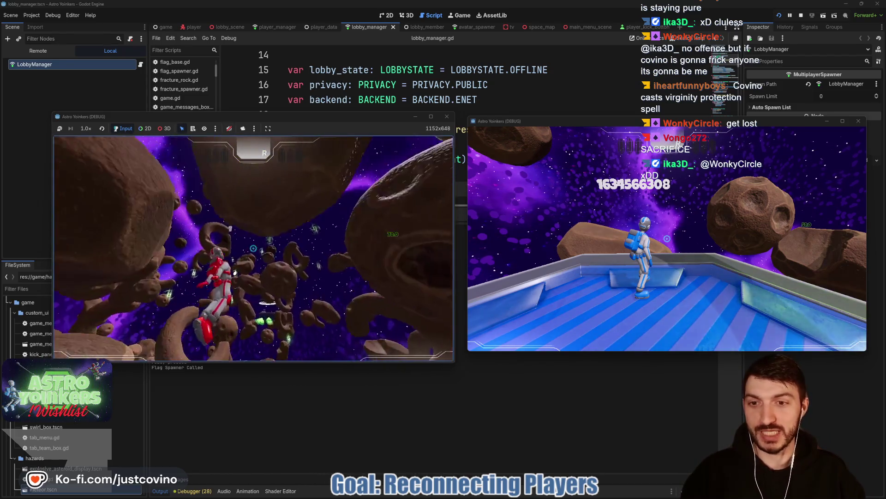
click(253, 248)
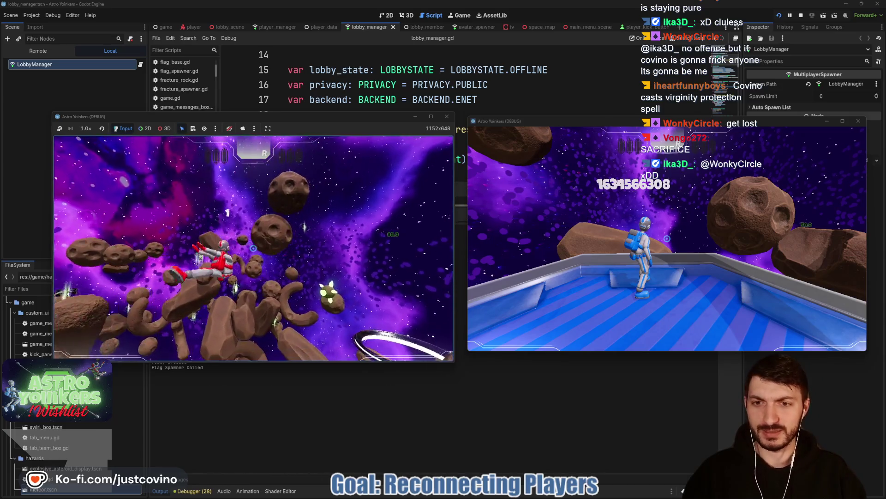
click(253, 248)
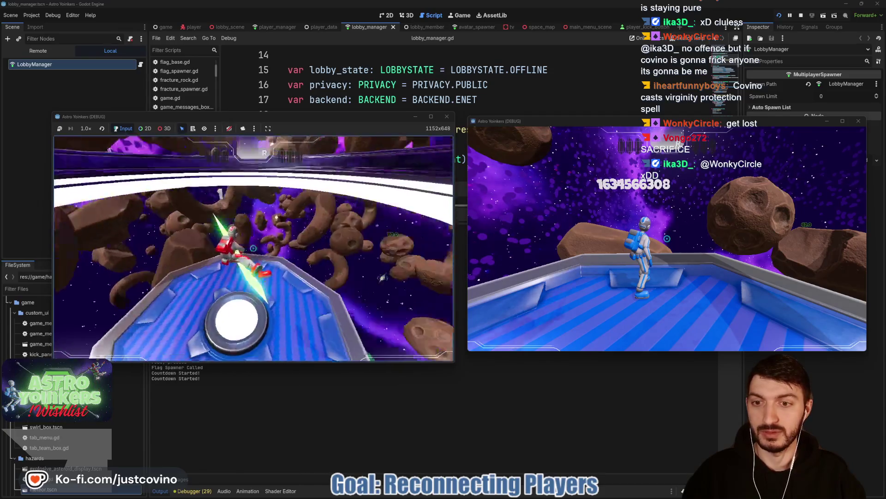
click(685, 237)
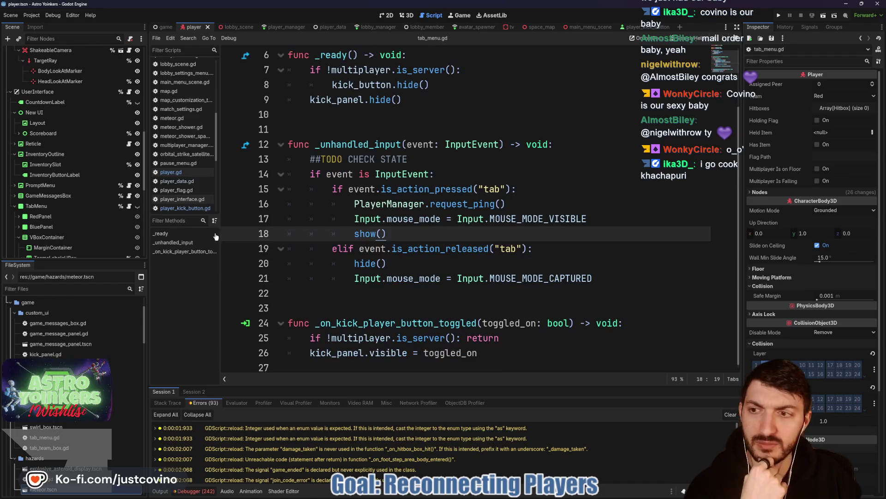
Step: Open RedVBox's script tab_team_box.gd and delete the extra blank line on line 18
scroll(65, 227, down, 2)
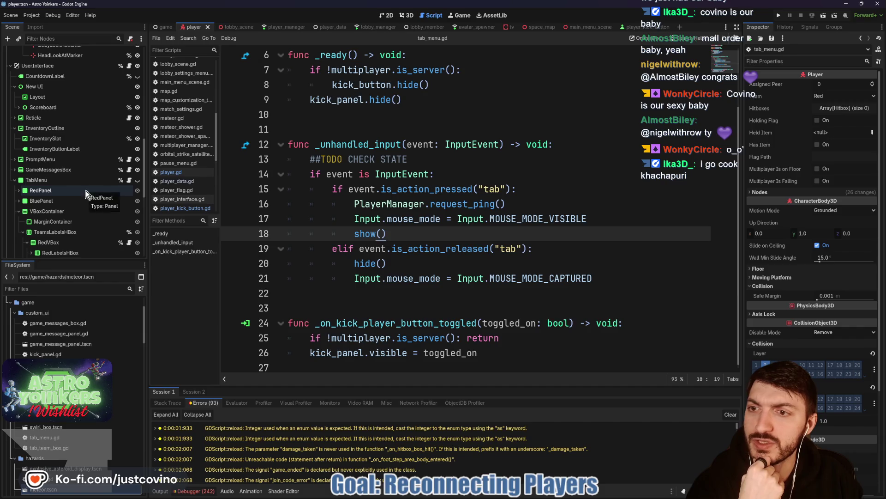
scroll(115, 175, down, 4)
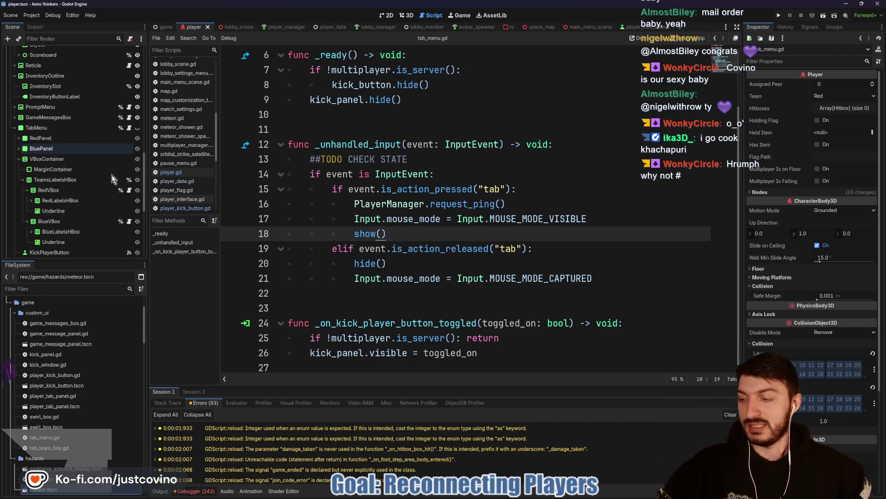
click(129, 191)
click(434, 220)
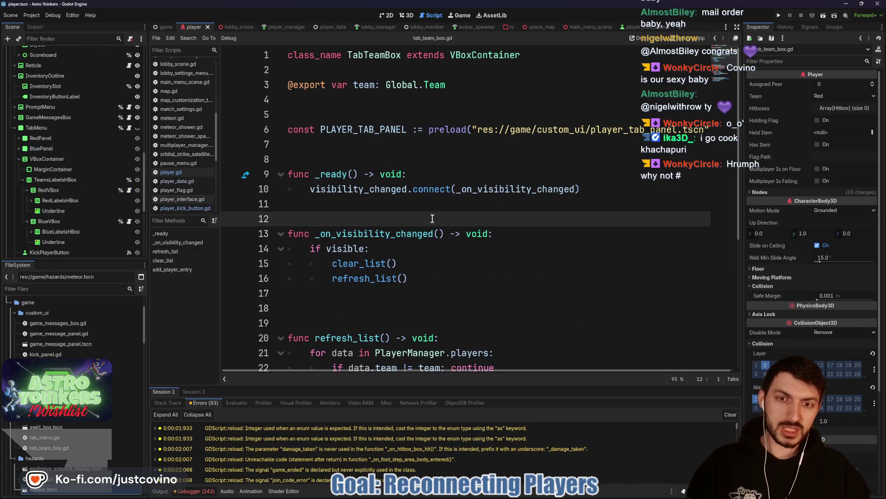
click(343, 305)
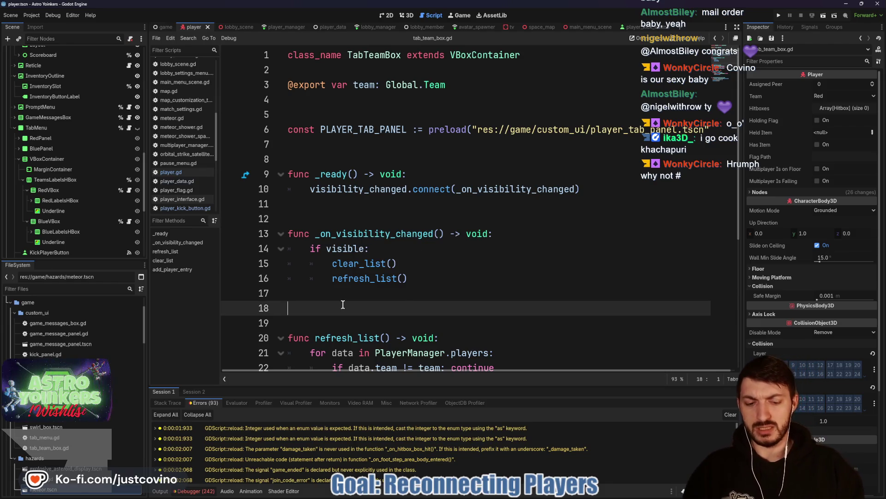
key(BackSpace)
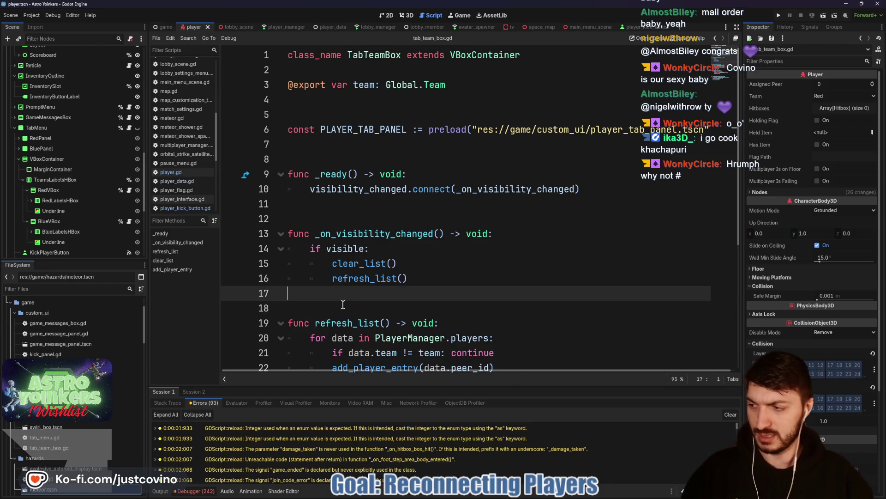
Step: Scroll through tab_team_box.gd and jump to the add_player_entry definition
click(358, 305)
scroll(360, 303, down, 2)
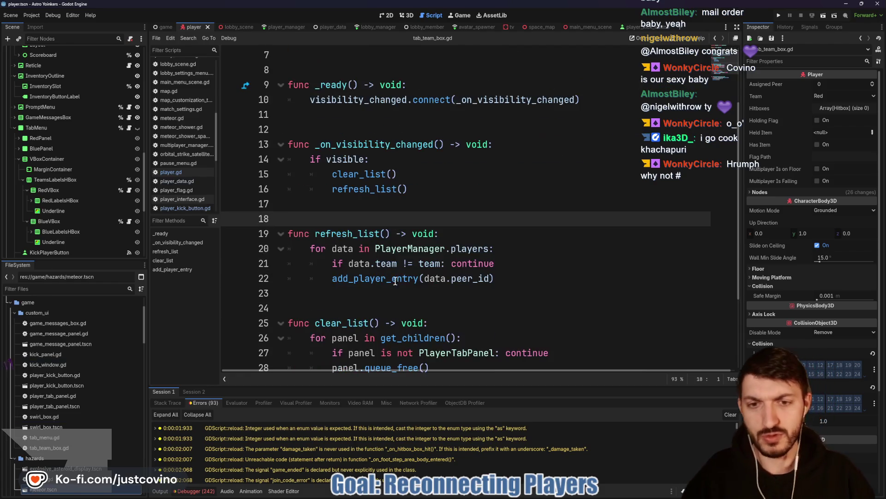
click(373, 296)
scroll(373, 296, down, 2)
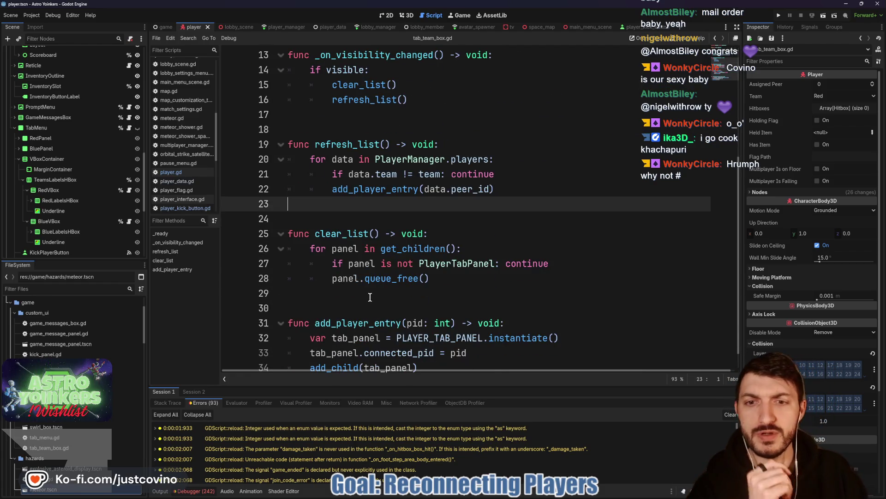
scroll(370, 297, down, 1)
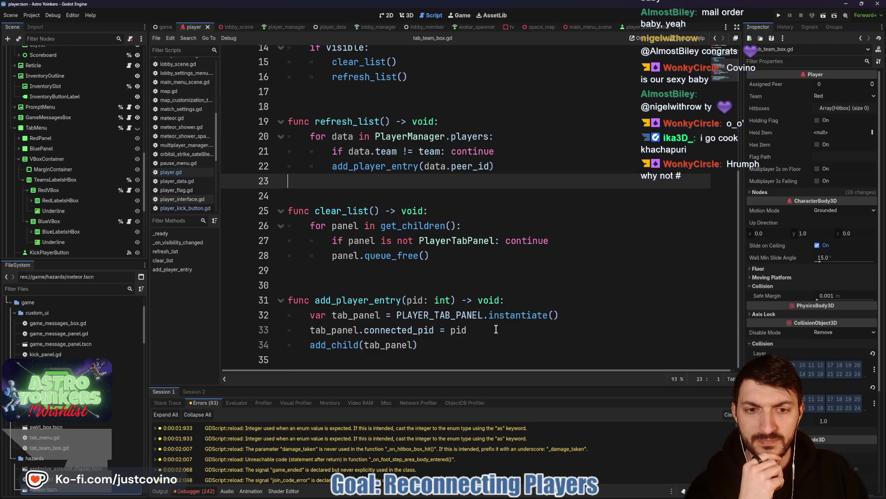
scroll(476, 330, up, 3)
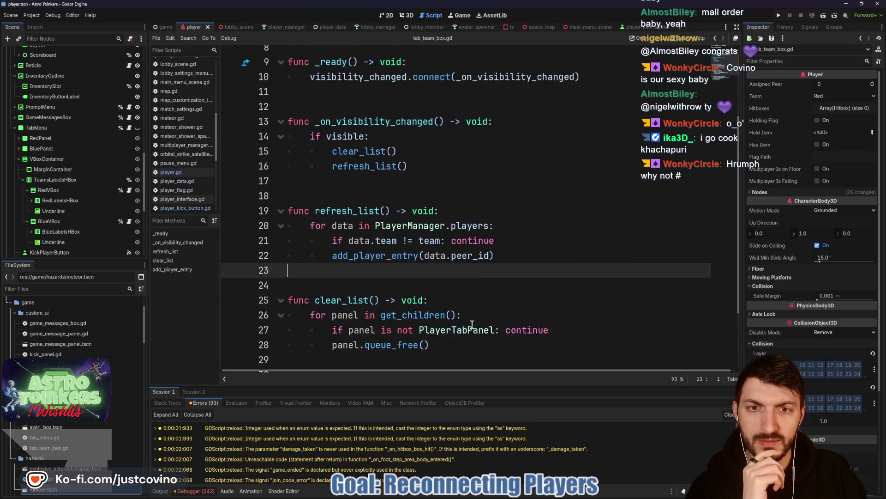
scroll(473, 300, down, 1)
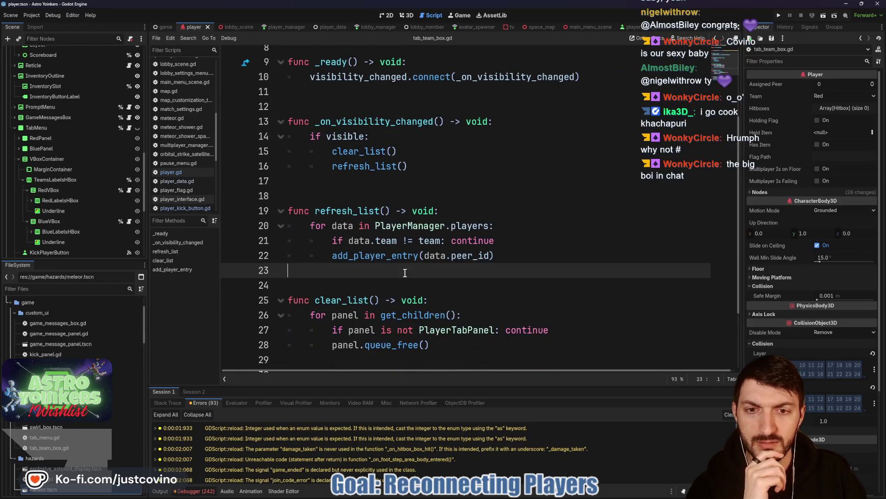
ctrl+click(365, 258)
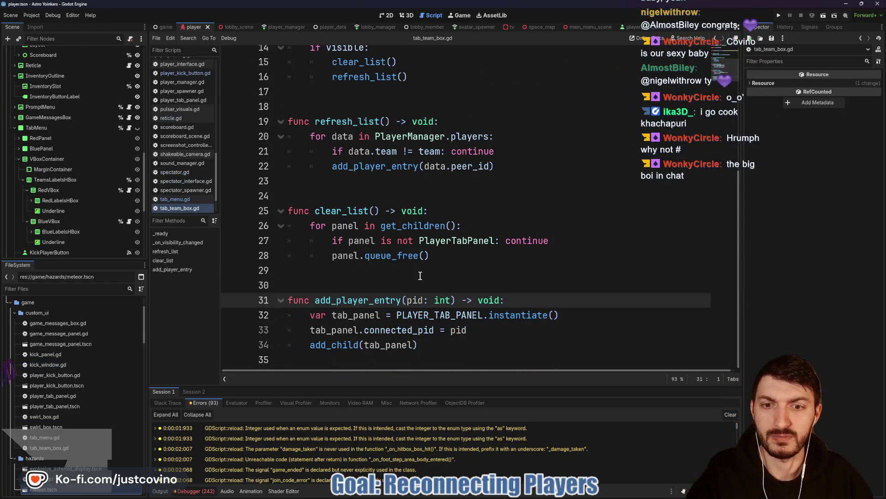
Step: Inspect PLAYER_TAB_PANEL and connected_pid in the add_player_entry code
double_click(451, 316)
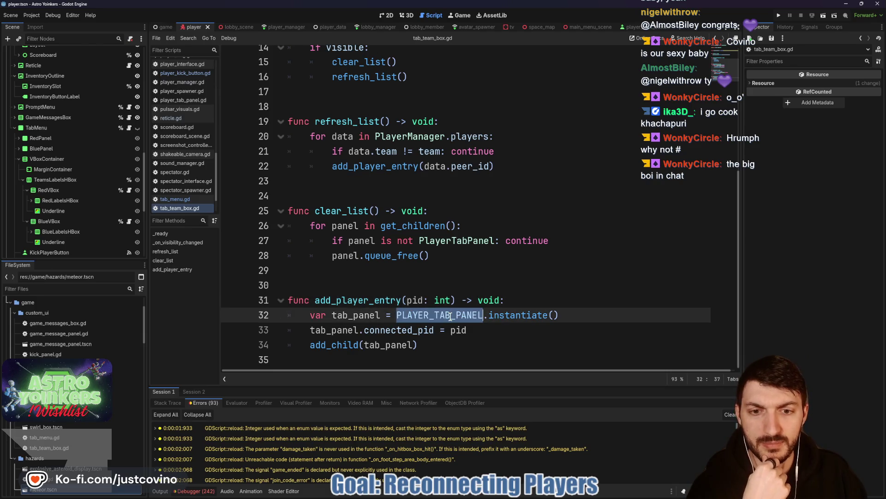
double_click(398, 330)
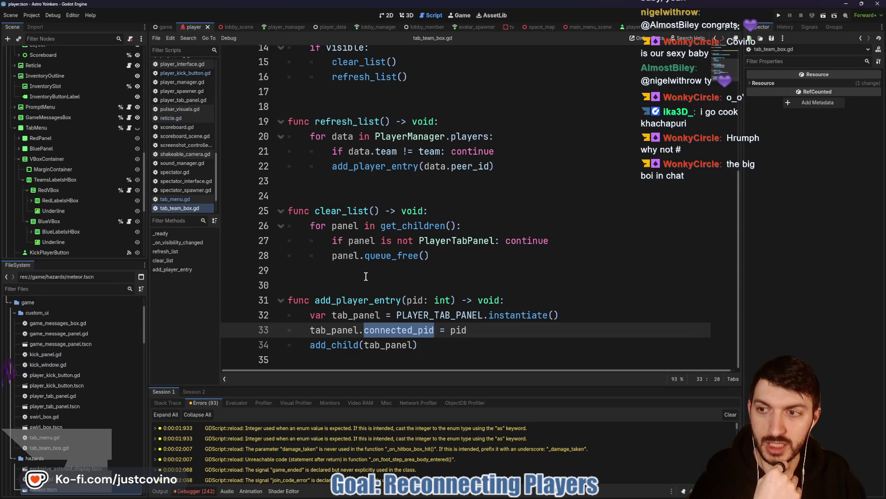
scroll(397, 266, up, 5)
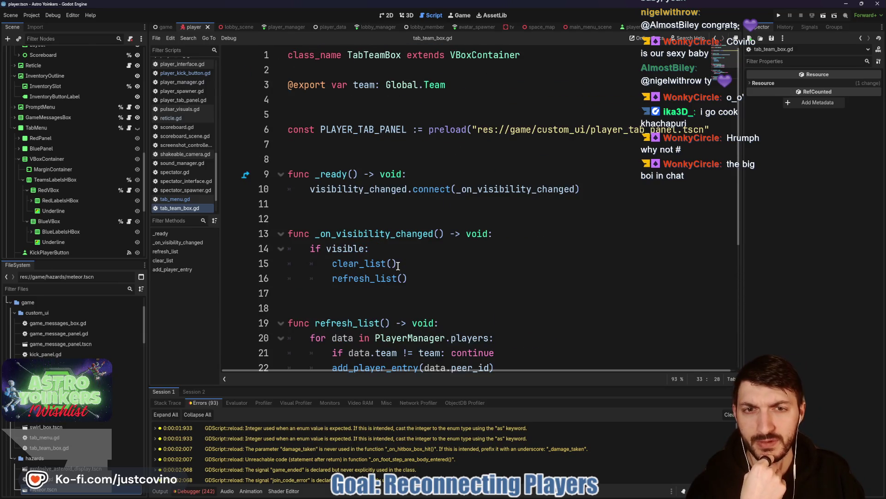
scroll(398, 266, down, 5)
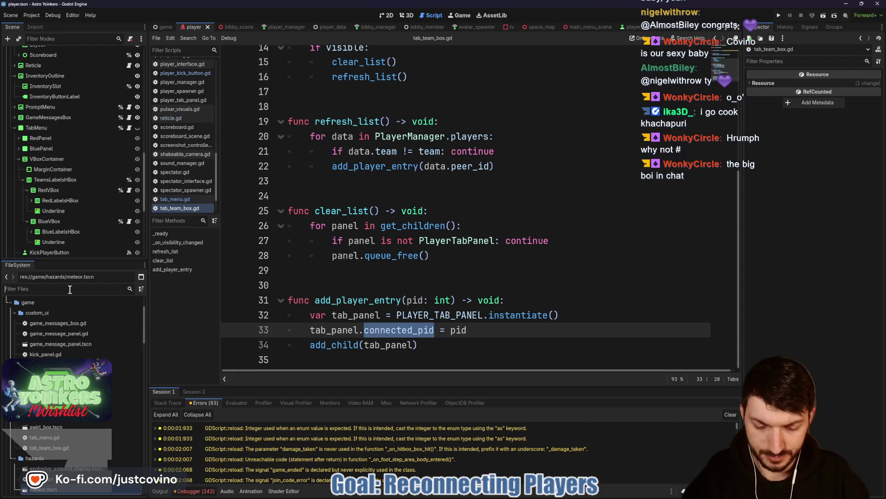
Step: Search for player_tab, open the player_tab_panel scene and script, and find _update_labels
text(player_tab)
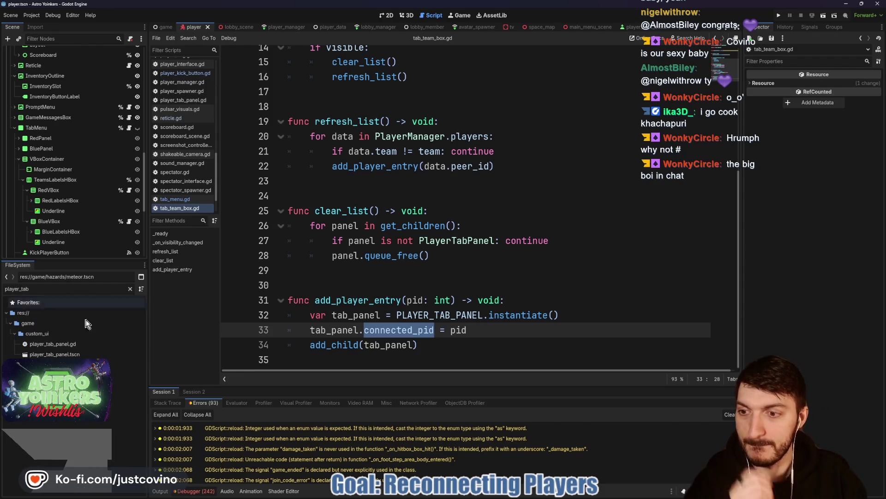
double_click(54, 354)
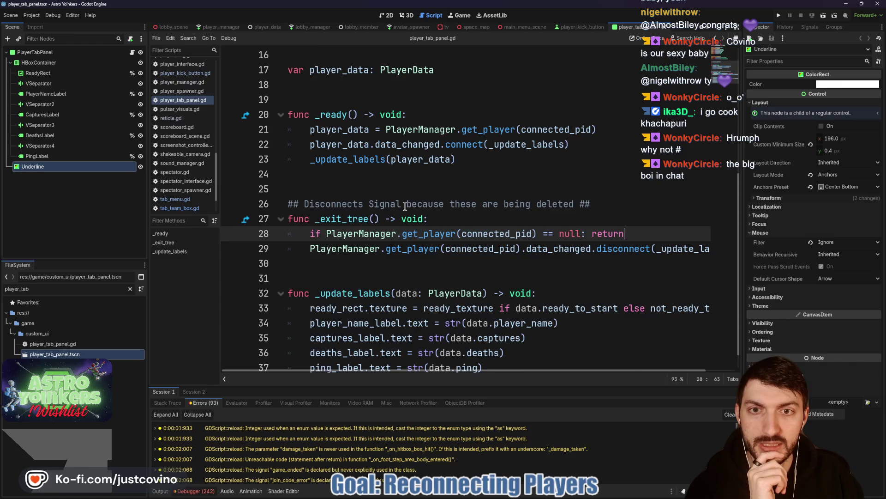
scroll(404, 207, up, 1)
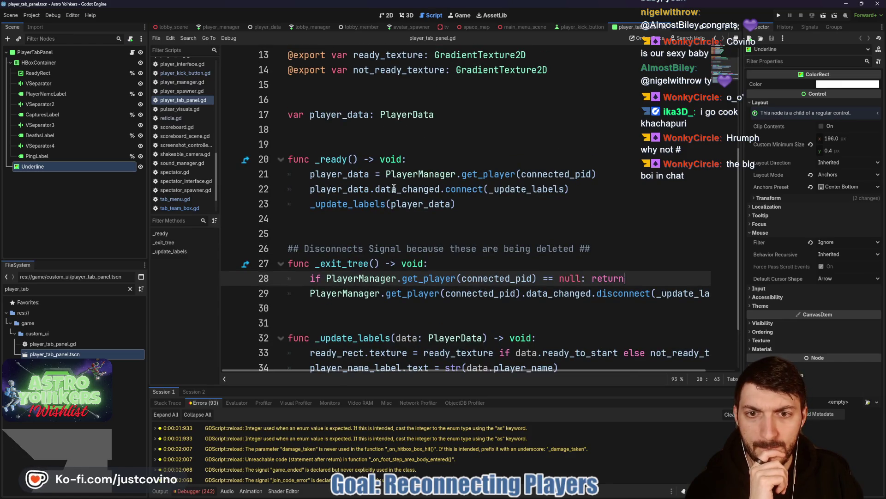
double_click(365, 203)
Step: Insert a new empty line right after the _update_labels header
scroll(443, 259, down, 2)
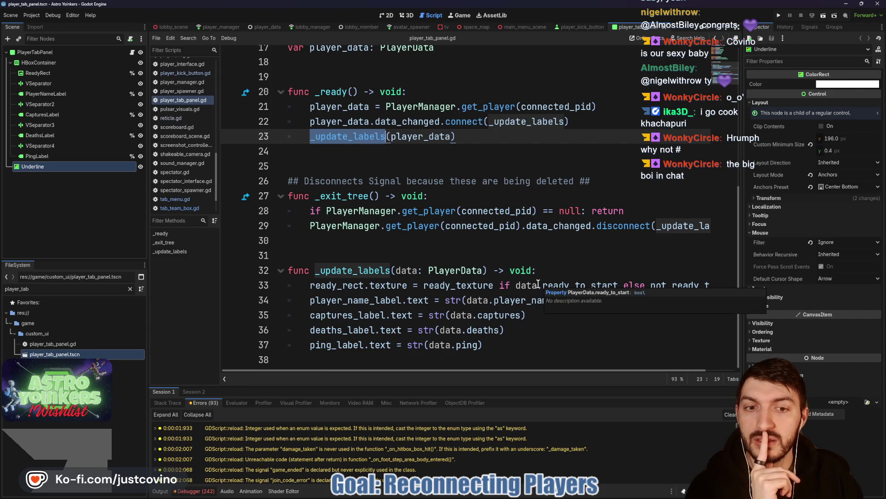
scroll(539, 284, right, 2)
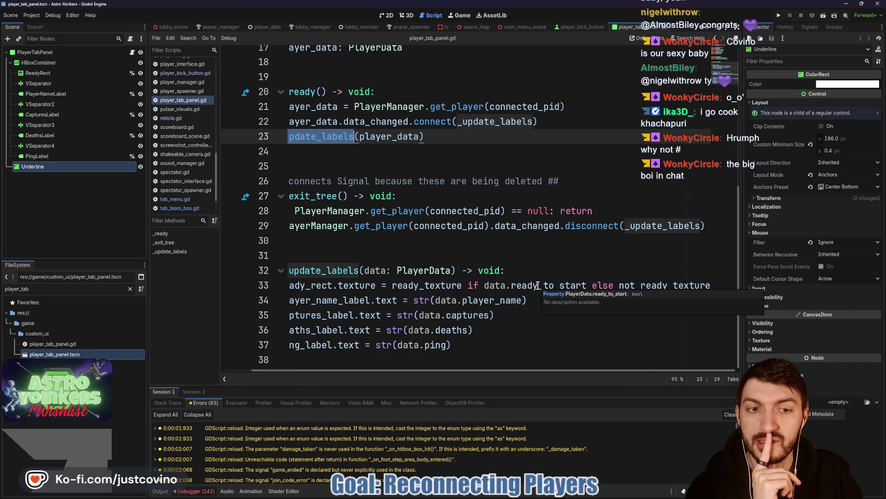
click(710, 285)
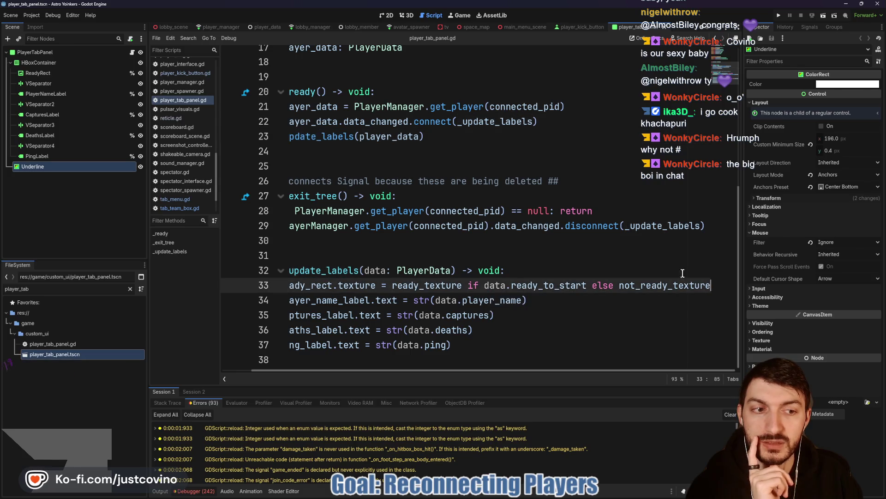
scroll(596, 266, left, 2)
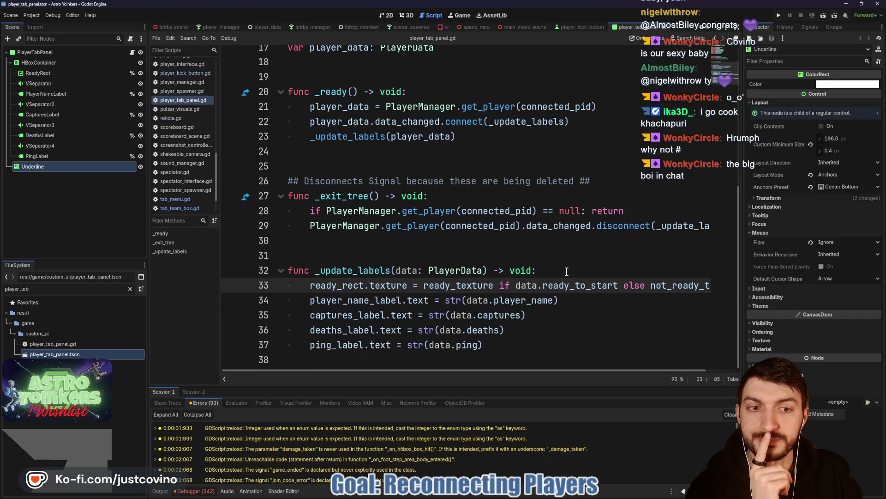
click(566, 271)
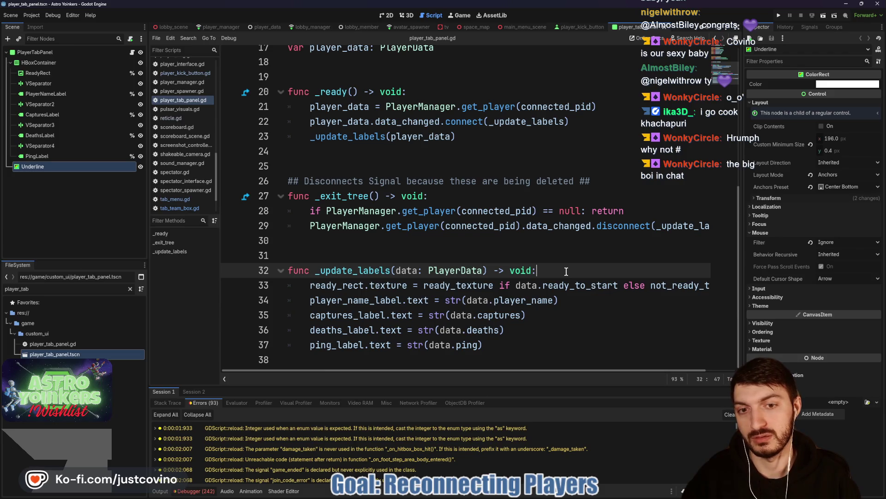
key(Return)
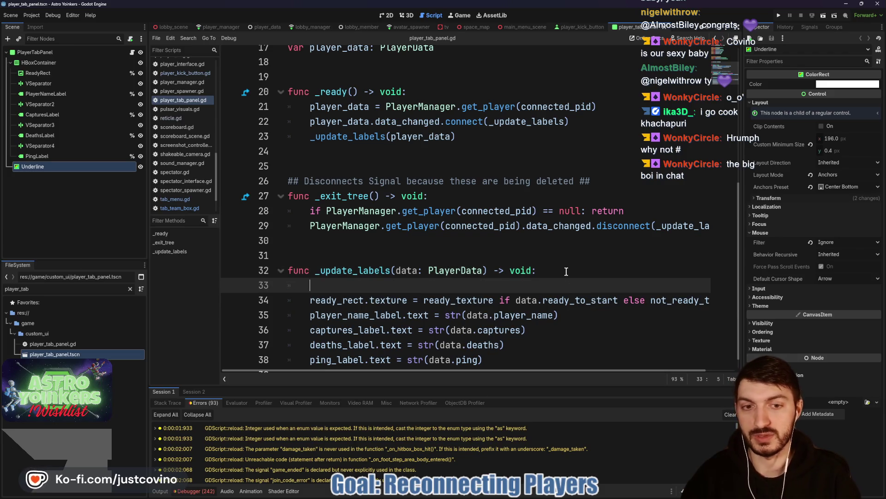
Step: Write the condition 'if data.ready_to_start and data.data_state != PlayerData.DATA_STATE.MISSING:'
text(if data.rea)
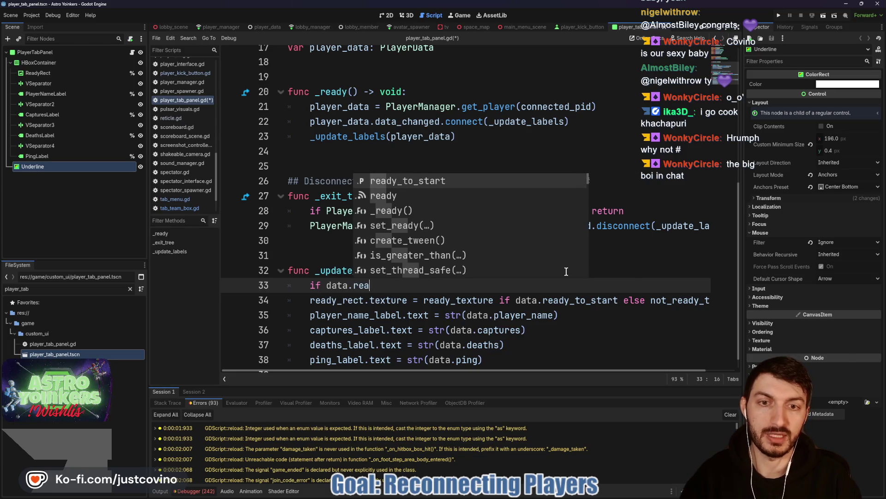
key(Return)
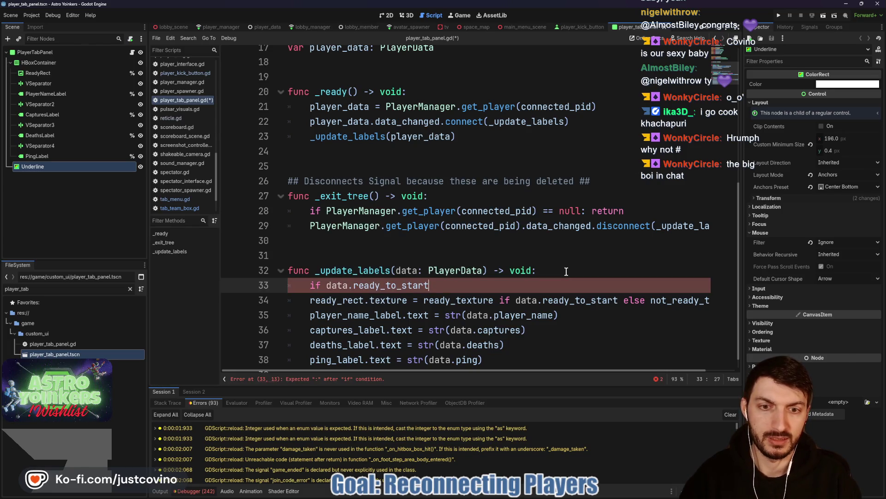
text(and)
text( data.)
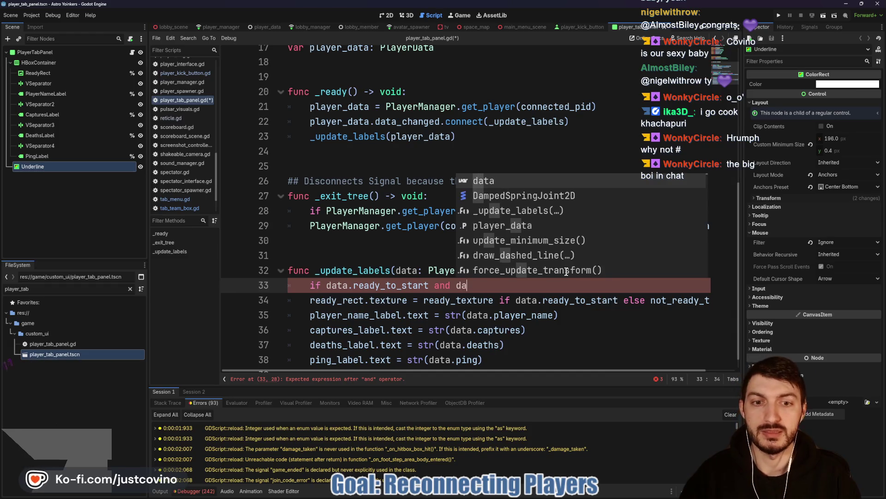
text(data_s)
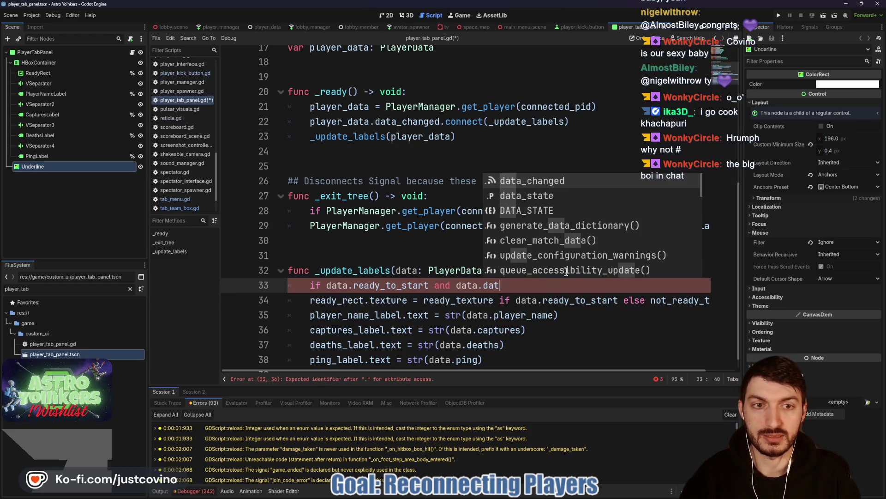
key(Return)
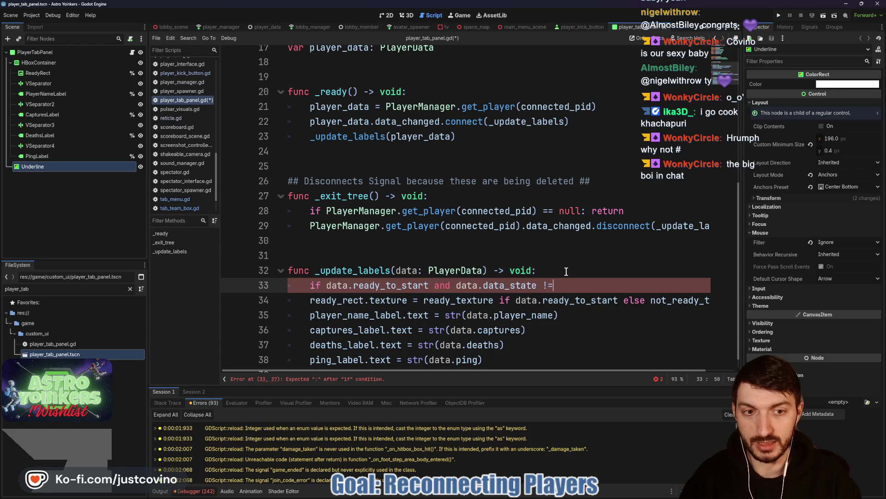
text(Play)
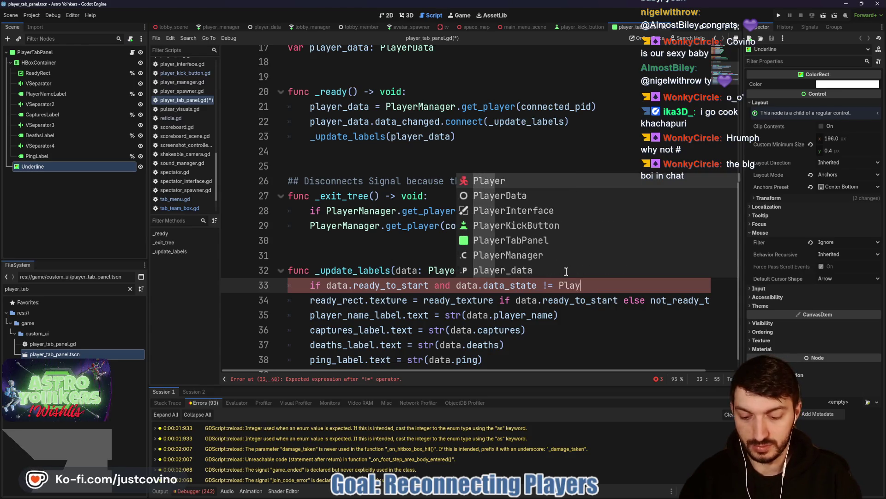
text(erData.DA)
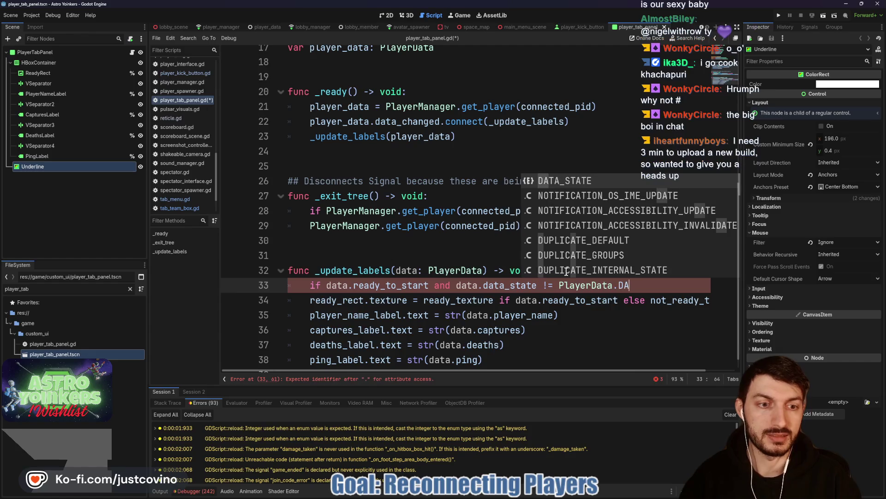
key(Return)
text(.)
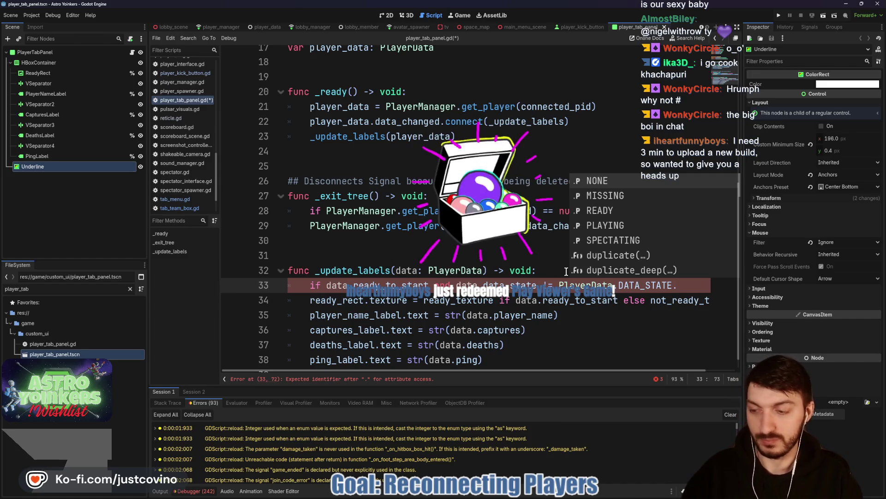
key(Down)
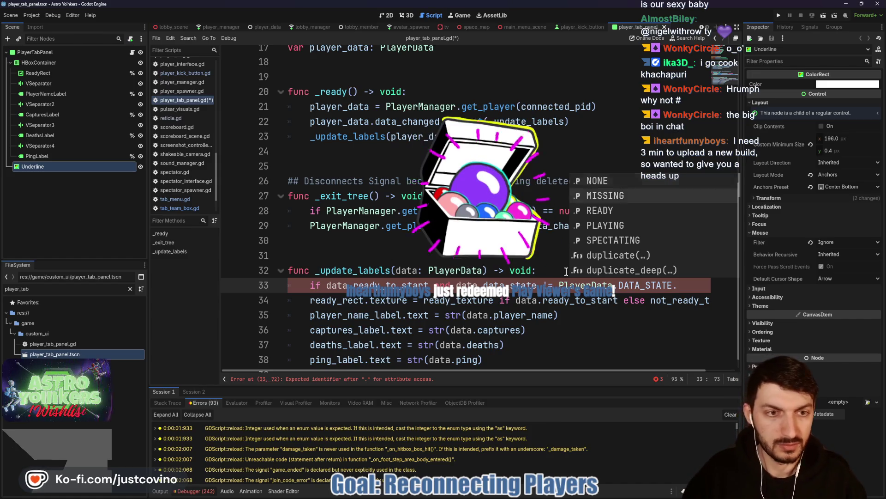
key(Return)
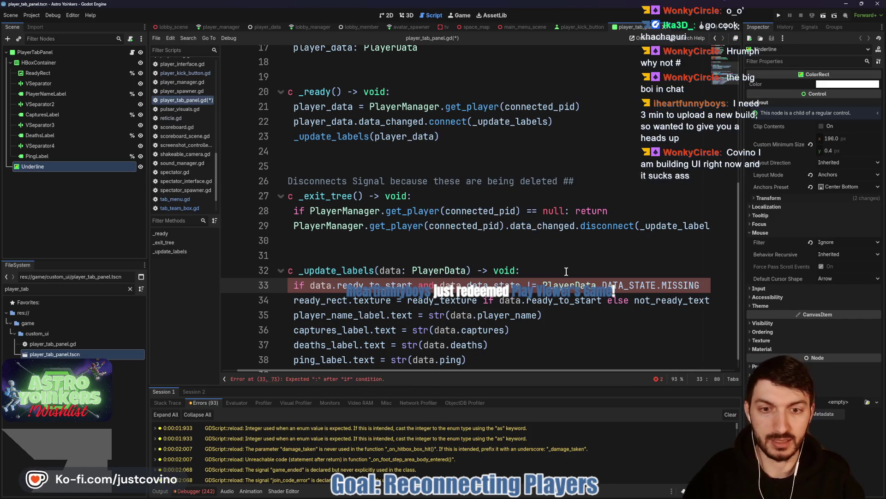
text(:)
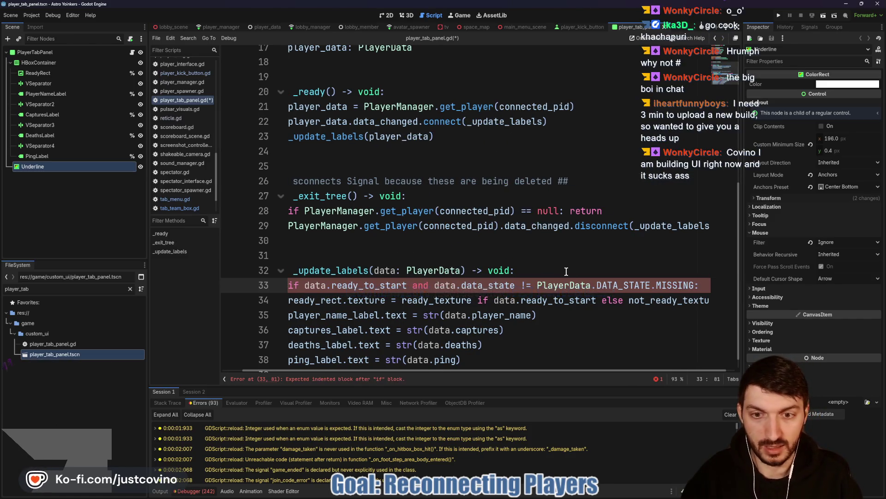
key(Return)
Step: Set ready_rect.texture = ready_texture under the if and delete the old inline conditional
text(ready_rect.text)
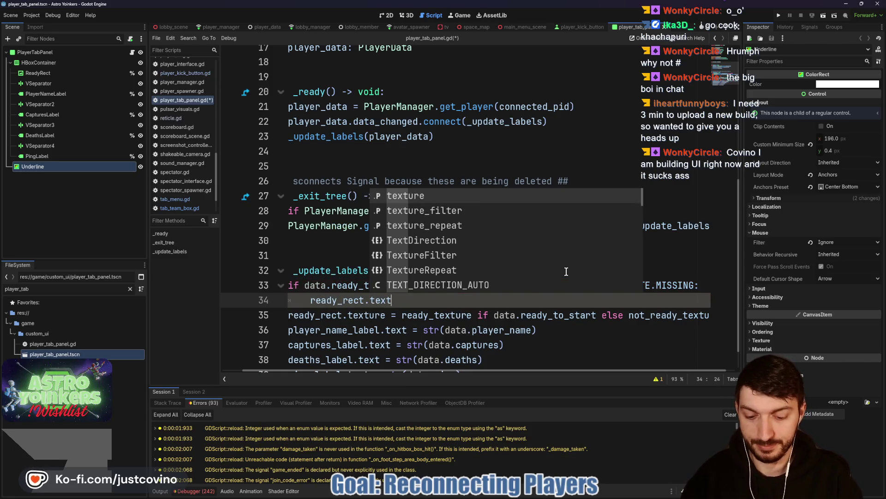
text(ure = rea)
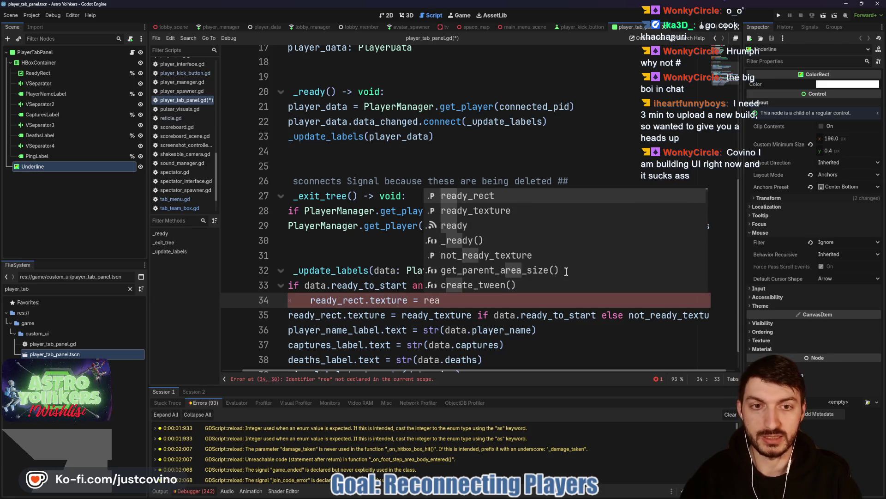
key(Down)
key(Return)
scroll(519, 297, down, 1)
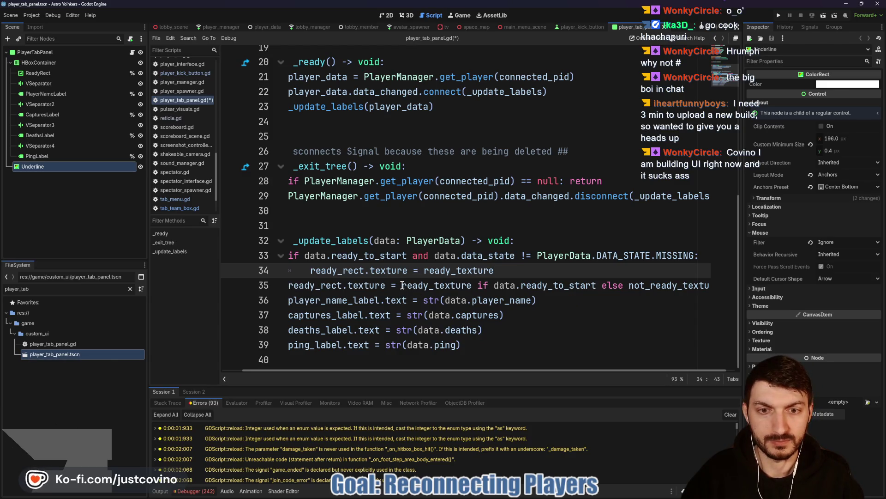
drag(401, 285, 633, 282)
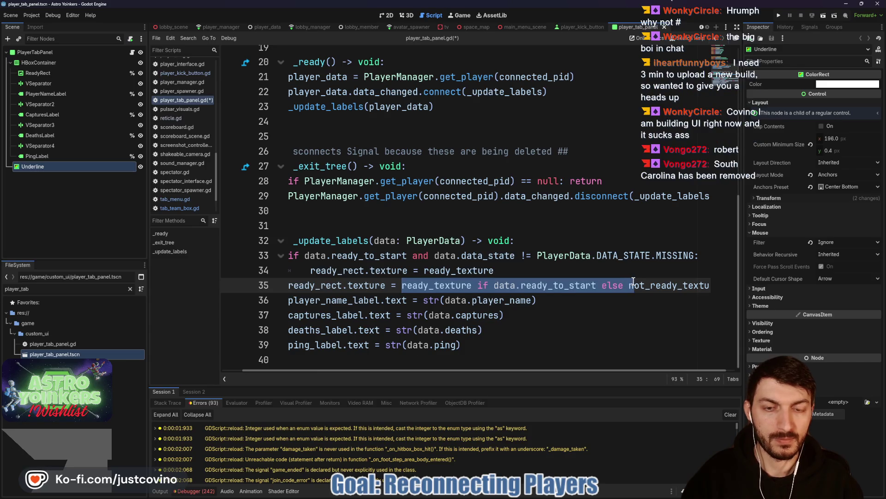
scroll(634, 281, right, 1)
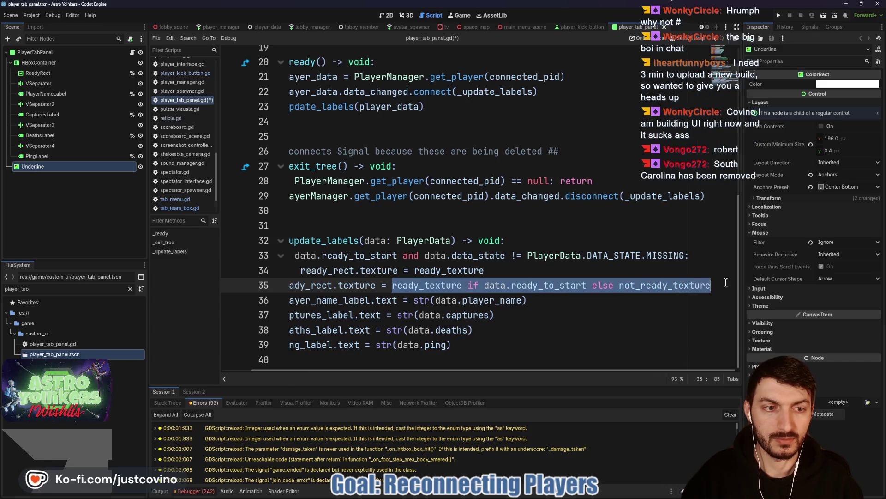
key(BackSpace)
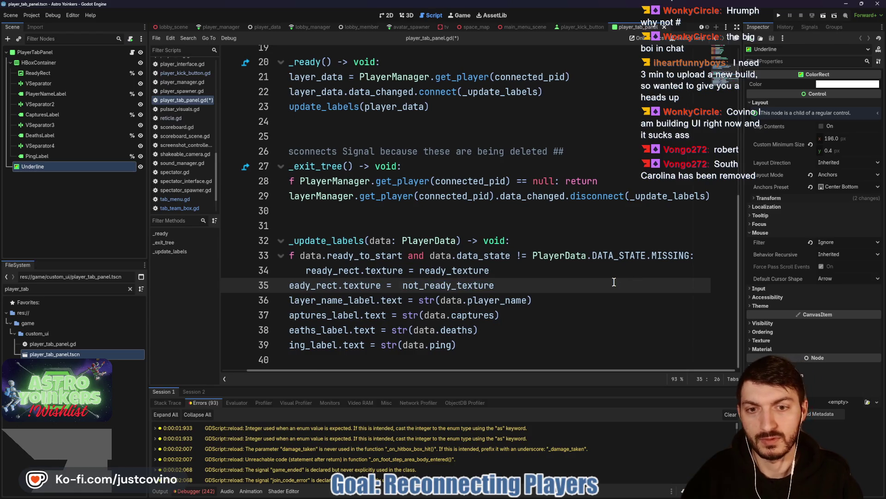
key(BackSpace)
Step: Add an else: branch for the not-ready texture assignment and save the script
key(ctrl+shift+Return)
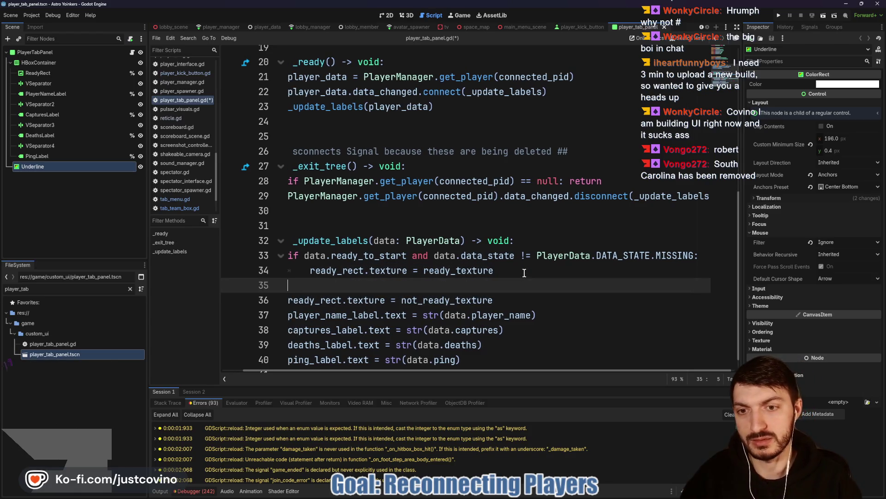
text(else:)
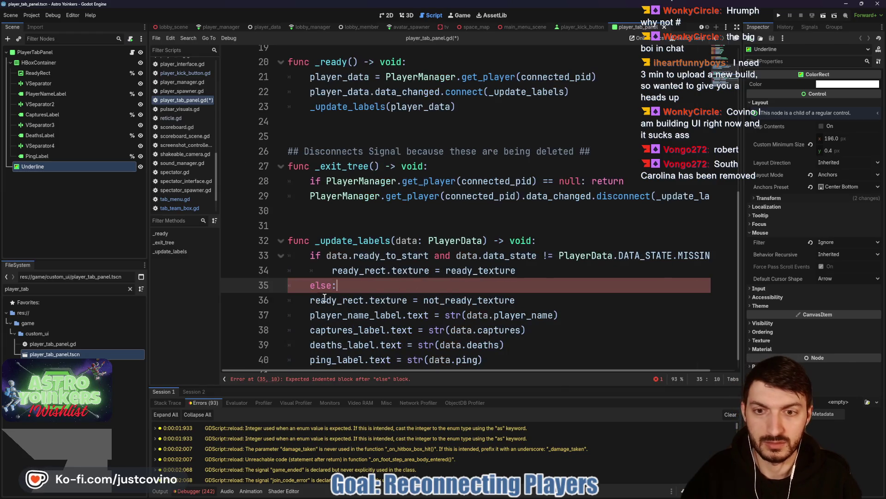
key(ctrl+z)
key(ctrl+s)
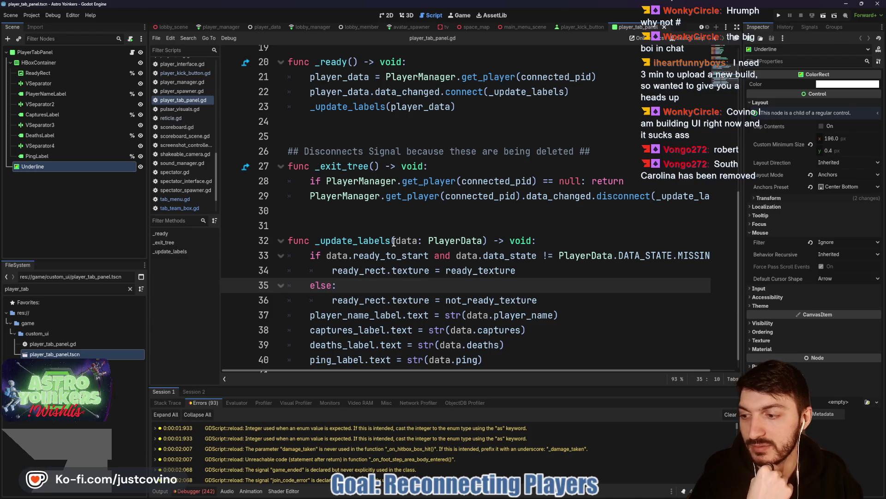
click(368, 211)
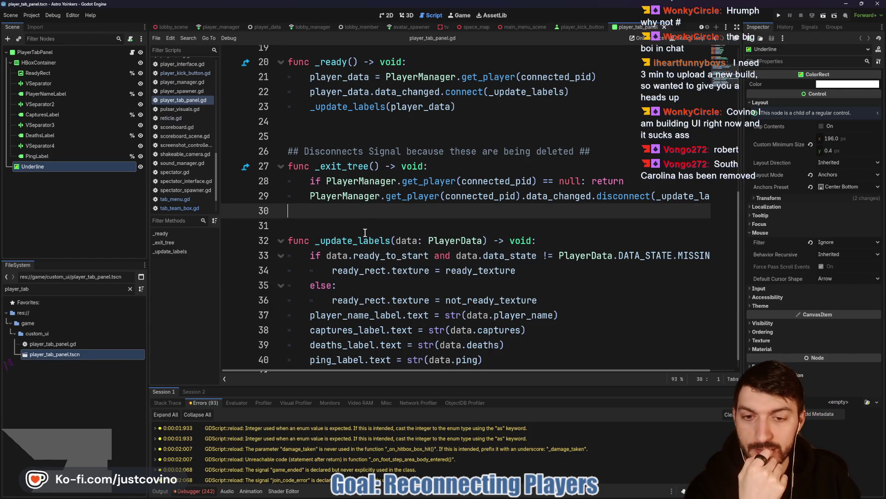
scroll(421, 279, down, 1)
click(386, 272)
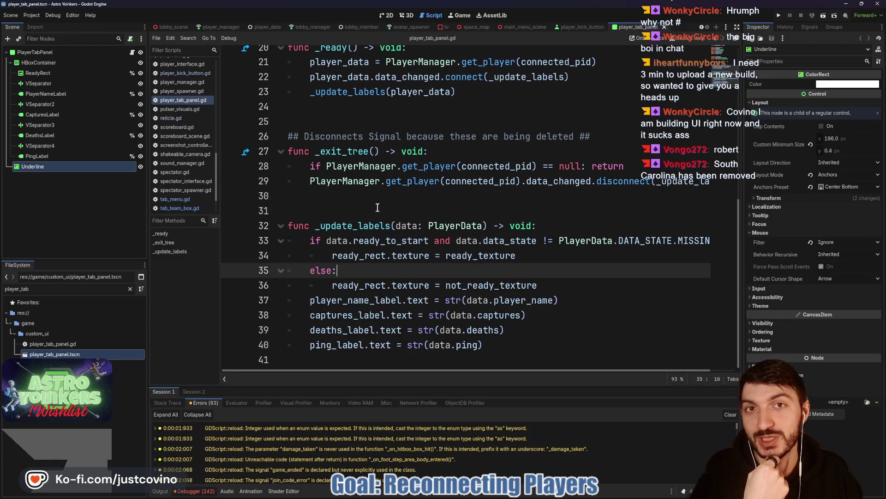
click(358, 208)
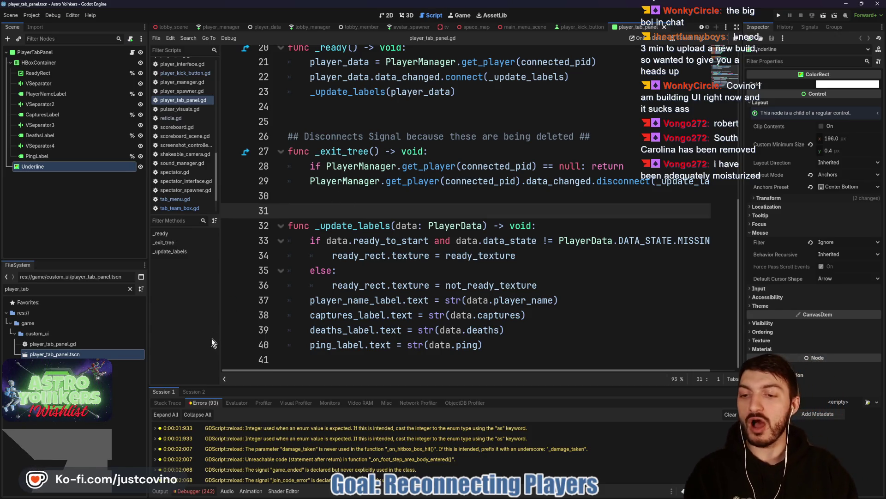
Step: Enlarge the Debugger, scroll Session 2's multiplayer peer errors, clear them, and restore the editor
click(194, 392)
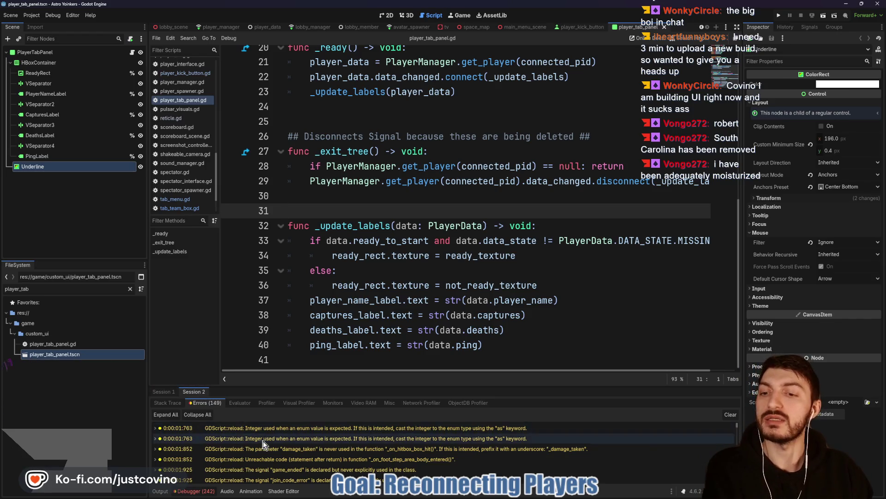
scroll(277, 447, down, 10)
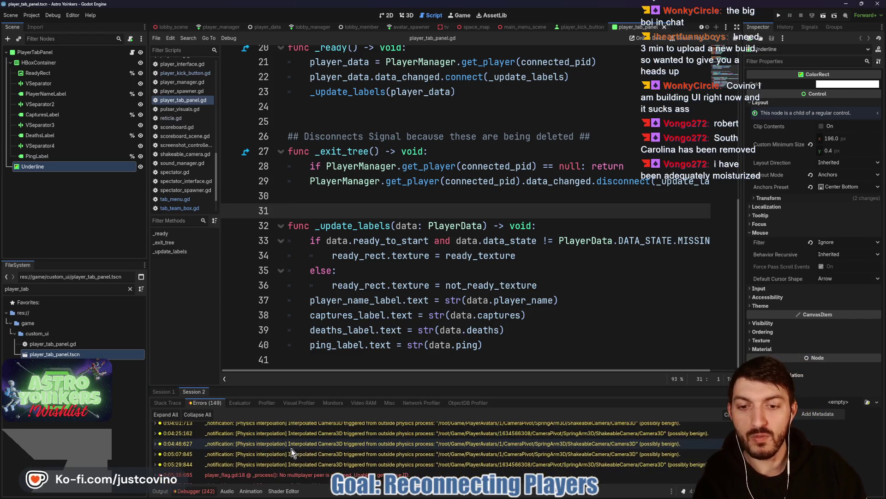
drag(463, 387, 462, 259)
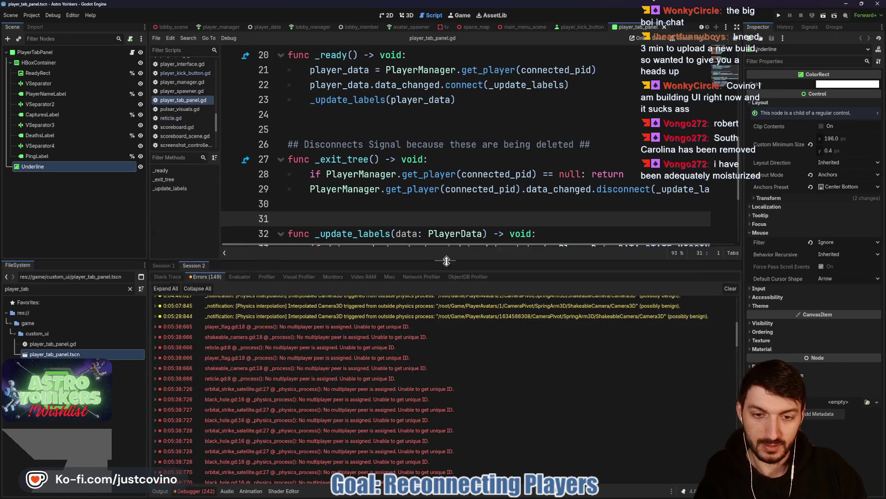
scroll(397, 344, down, 2)
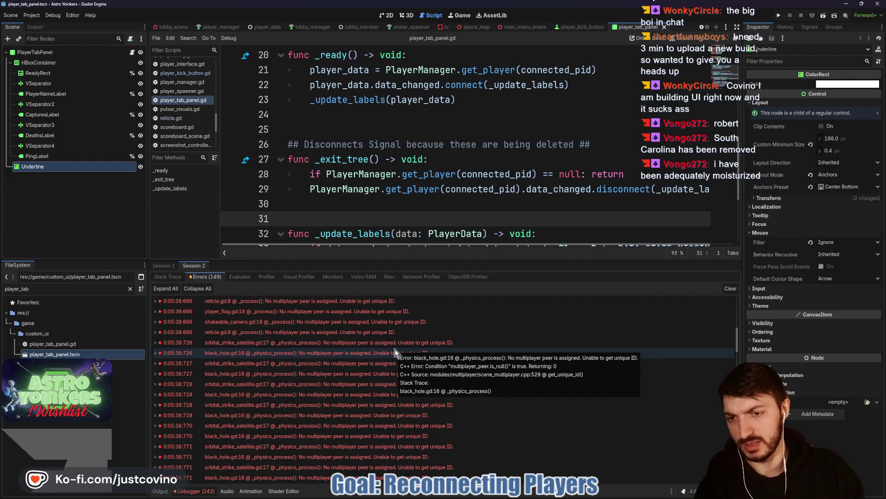
scroll(396, 352, down, 4)
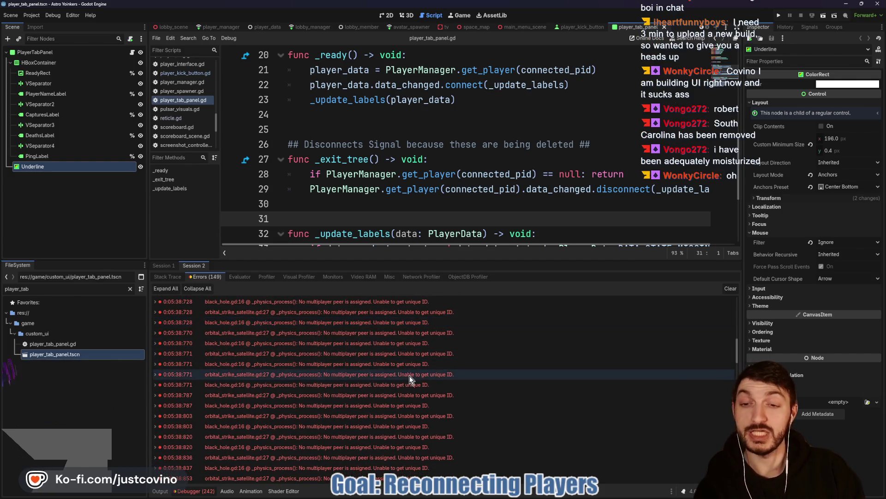
scroll(409, 378, down, 8)
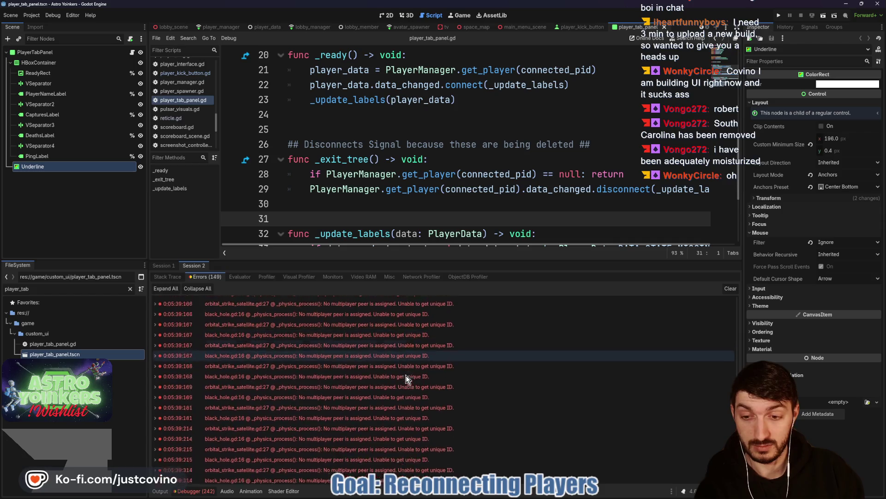
scroll(406, 378, up, 20)
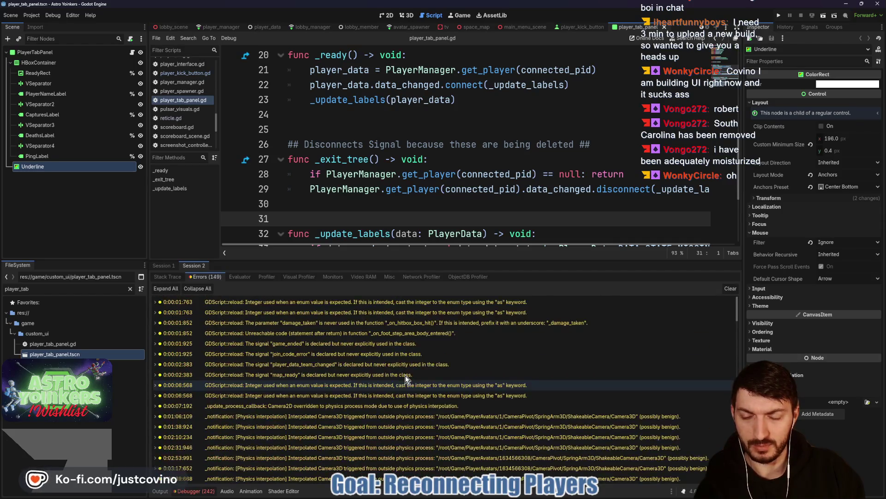
scroll(406, 376, down, 10)
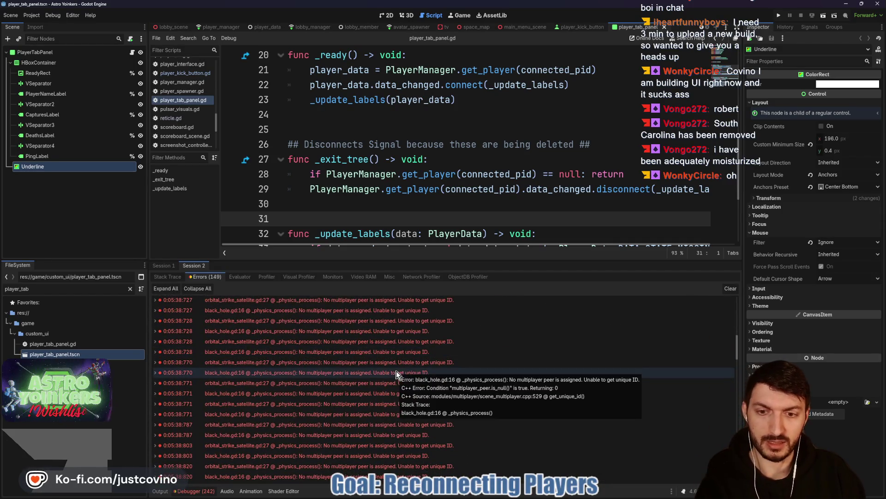
click(730, 288)
drag(406, 262, 421, 386)
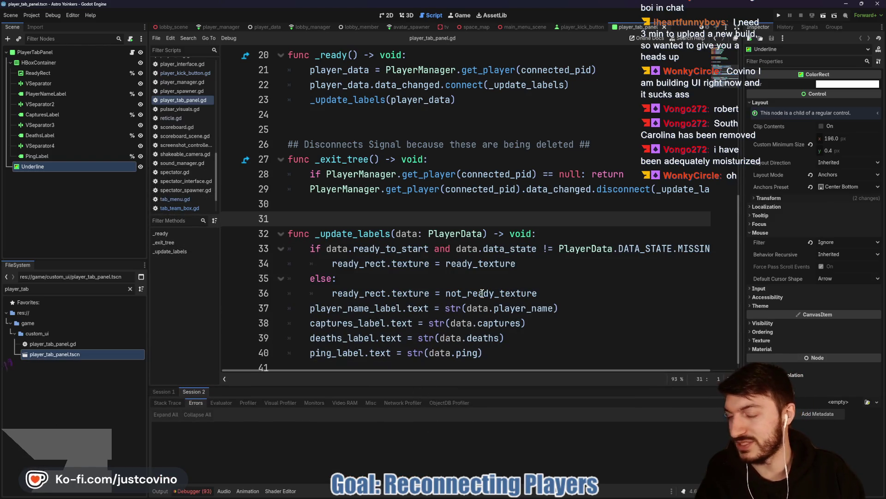
click(445, 283)
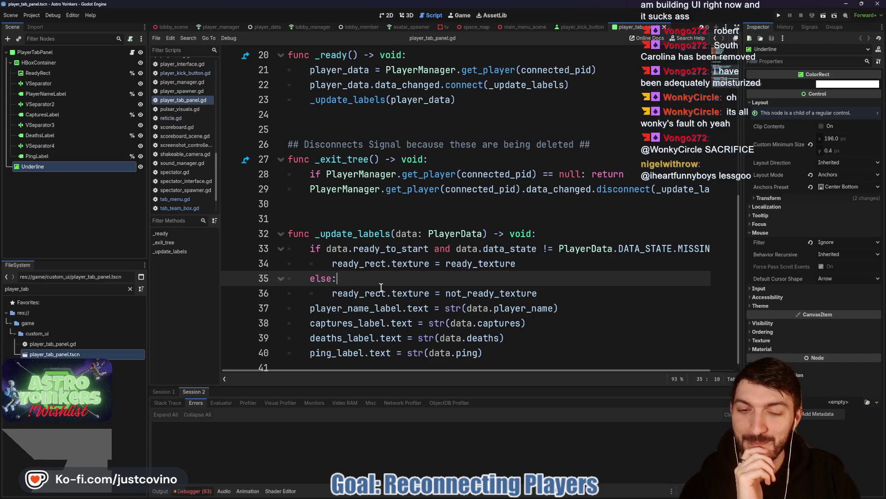
Step: Scroll past the _update_labels code and bring up the player_kick_button script
scroll(369, 277, down, 1)
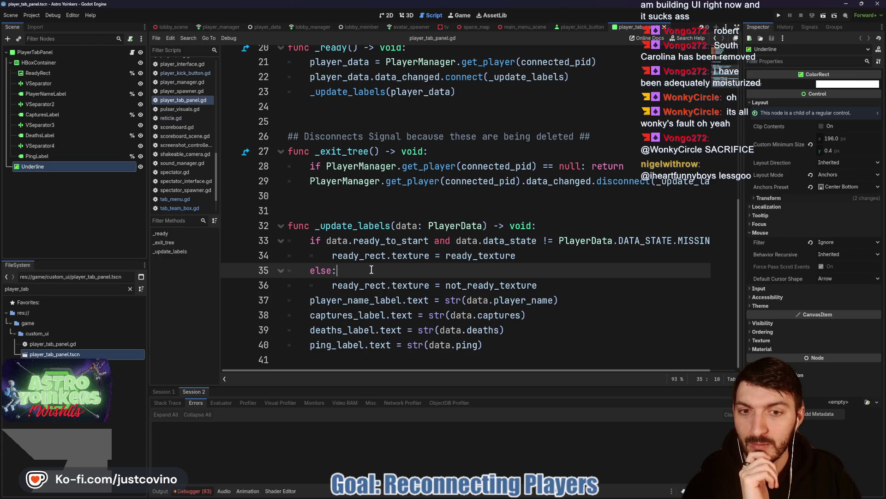
click(577, 26)
Step: Read player_kick_button.gd and the rpc_id docs, then bring the Edge browser forward
scroll(520, 229, down, 2)
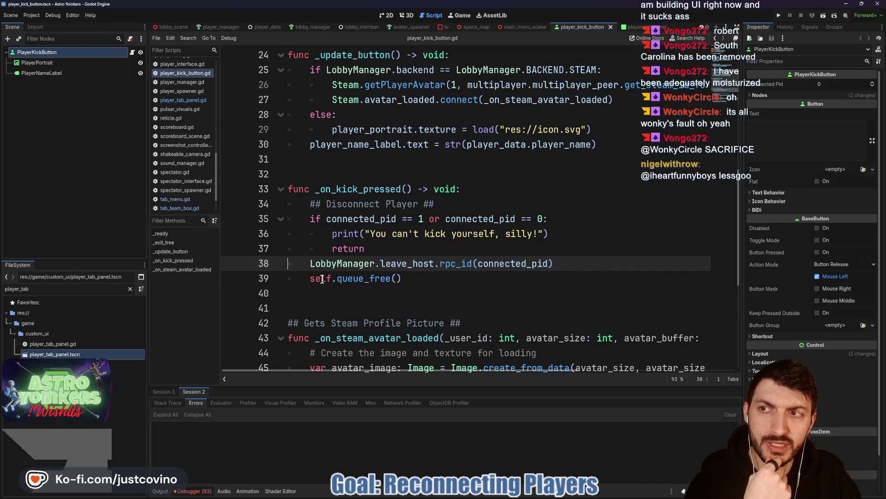
mouse_move(438, 260)
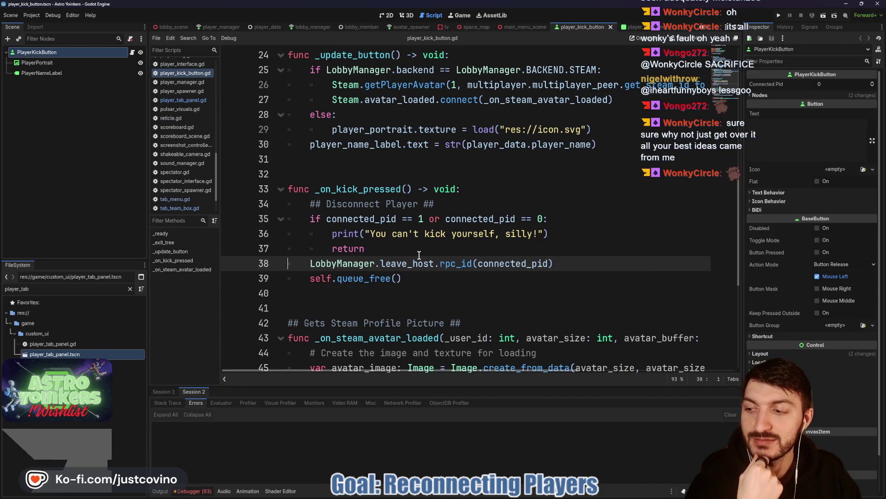
click(560, 233)
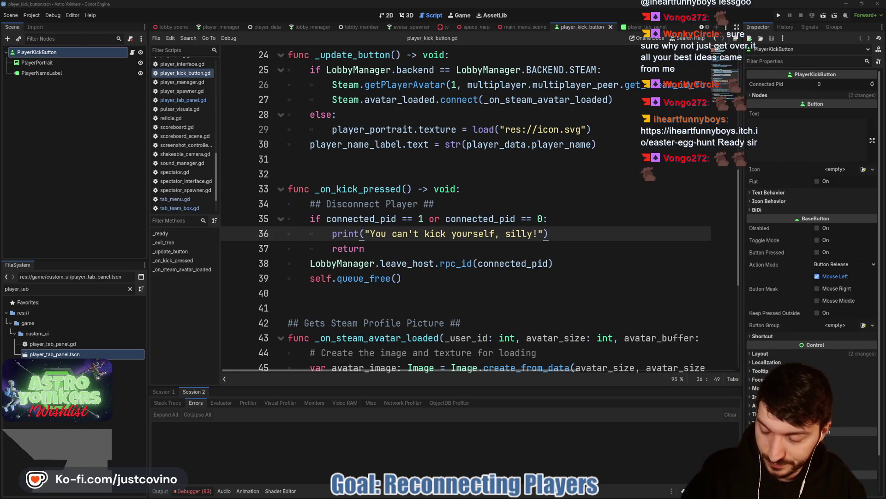
click(489, 496)
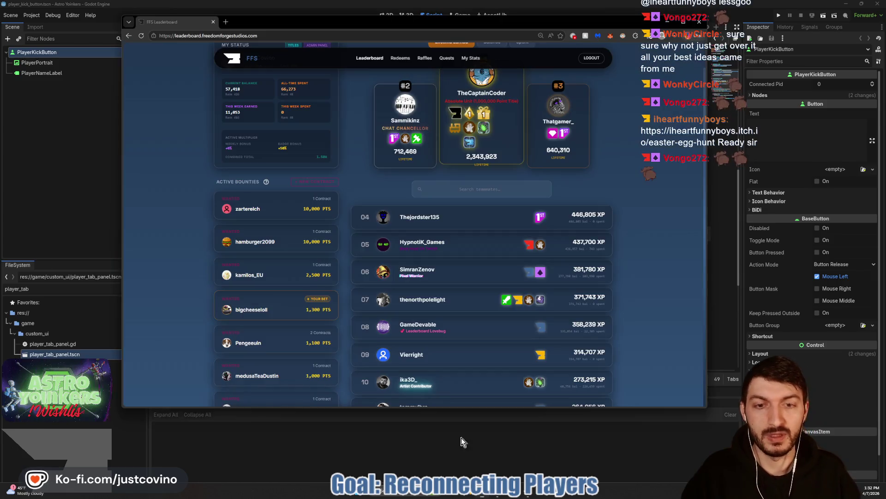
Step: Load the pasted itch.io easter-egg-hunt URL in a new Edge tab
click(226, 21)
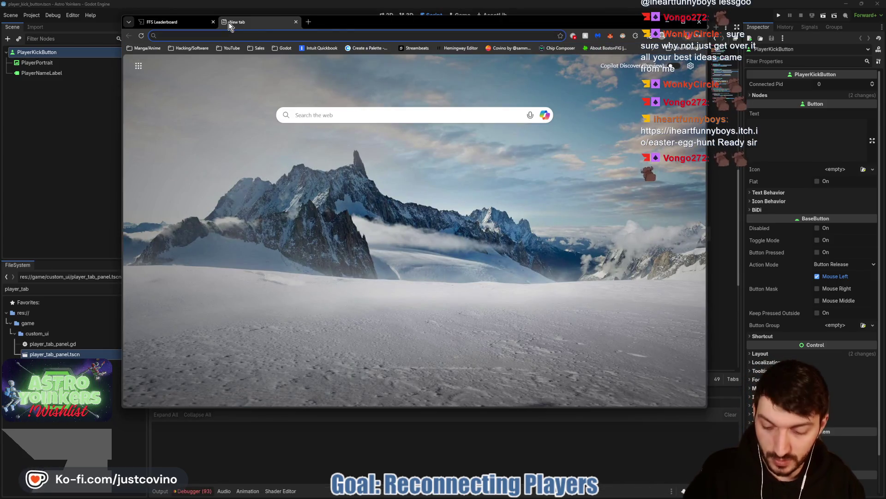
text(https://iheartfunnyboys.itch.io/easter-egg-hunt)
key(Return)
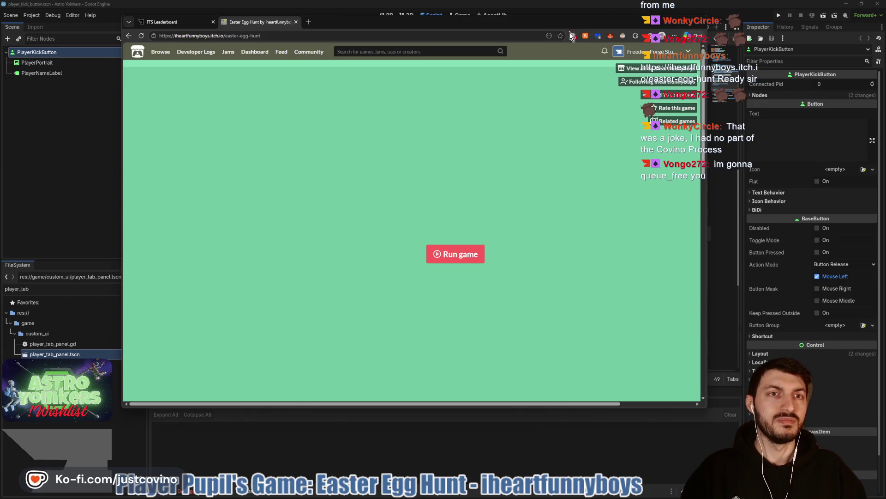
mouse_move(534, 23)
mouse_down()
mouse_move(506, 23)
mouse_move(520, 25)
mouse_up()
Step: Run Easter Egg Hunt, enlarge and maximize the browser, and start the egg hunt round
click(434, 255)
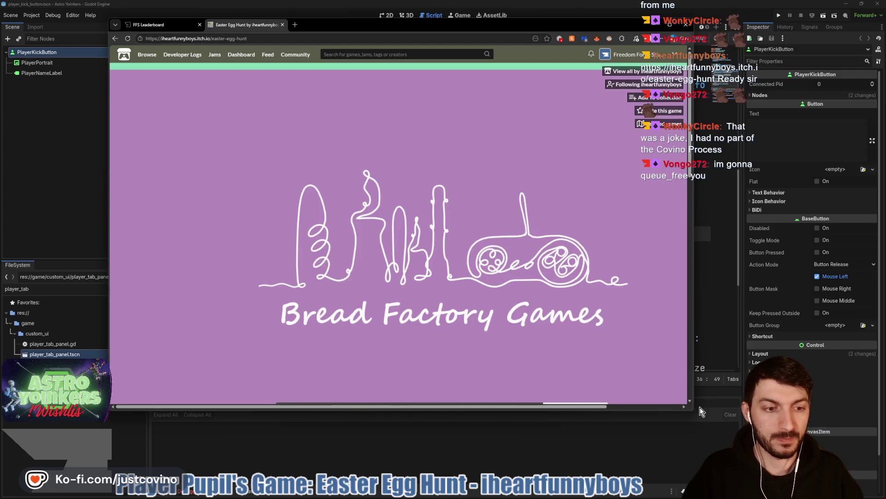
drag(699, 407, 783, 446)
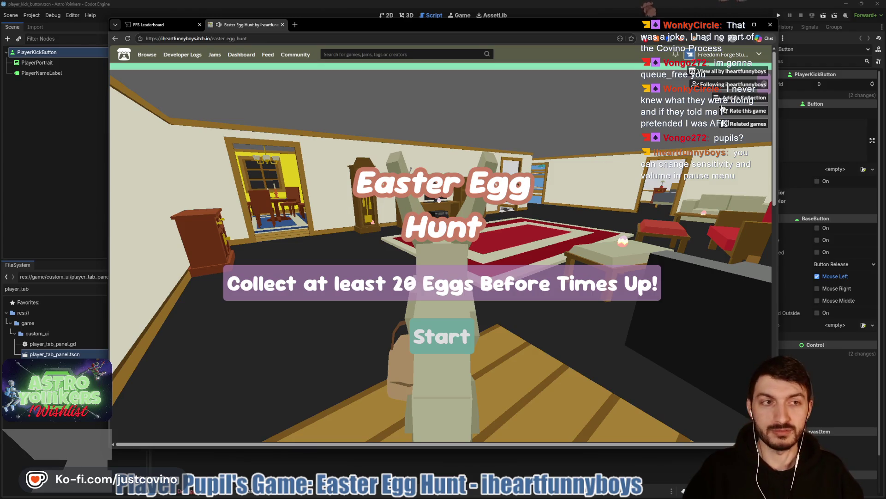
click(753, 27)
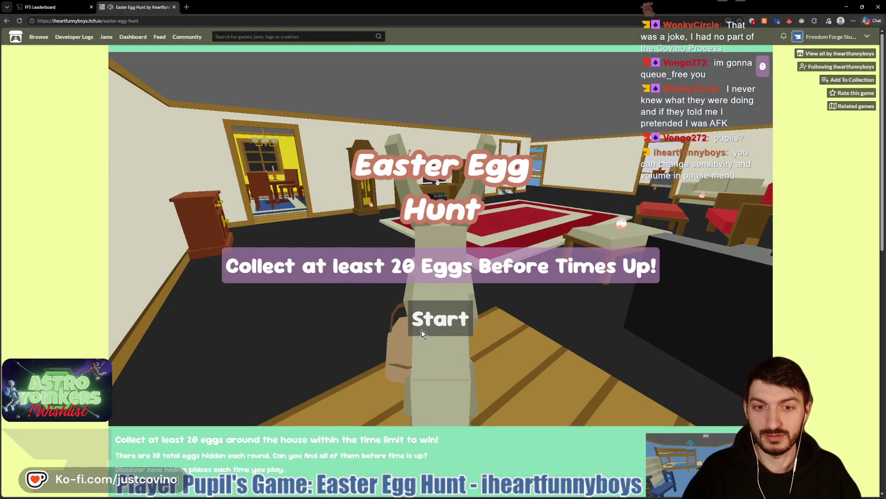
click(432, 325)
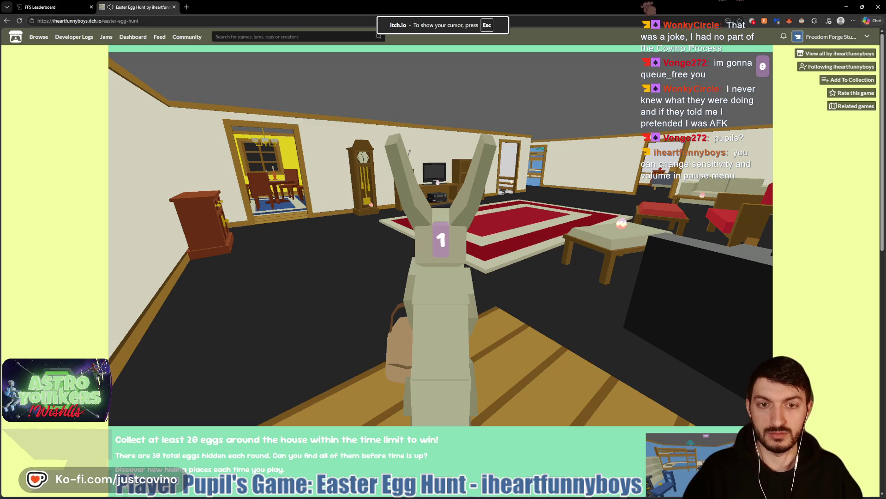
Step: Walk the bunny into the sofa room and collect the eggs around the sofas and armchairs
key(w)
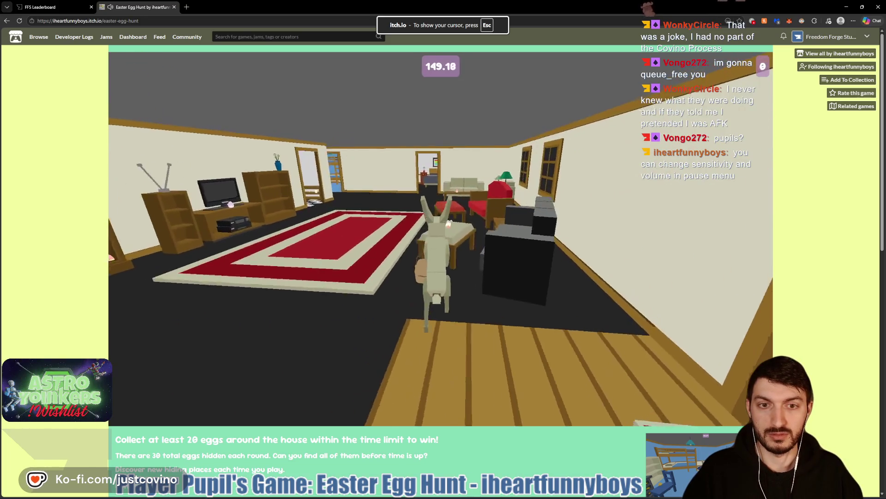
key(w)
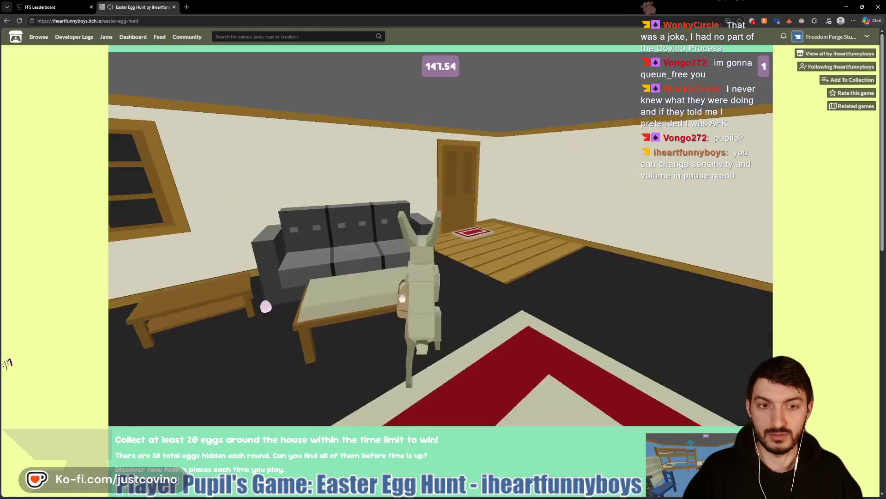
key(w)
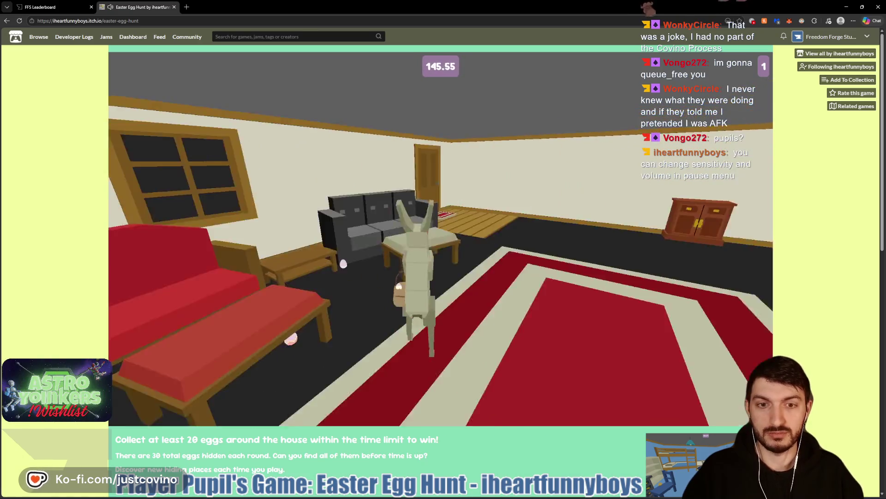
key(w)
key(e)
key(e)
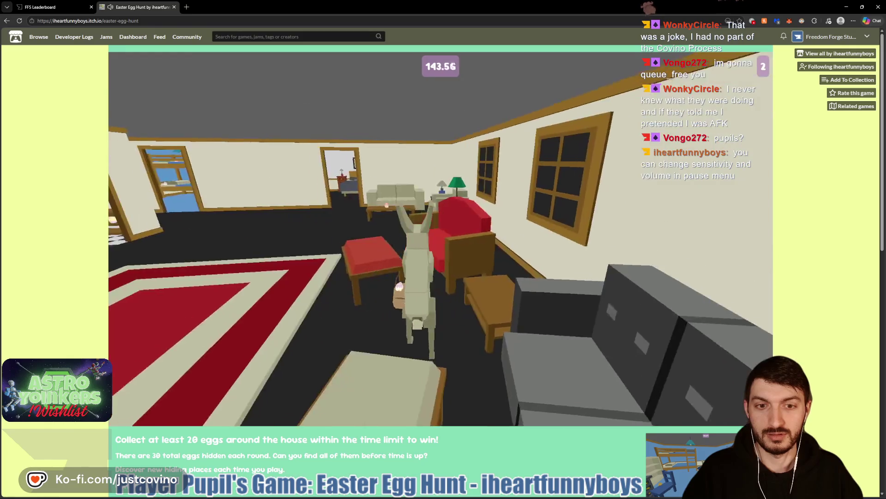
key(w)
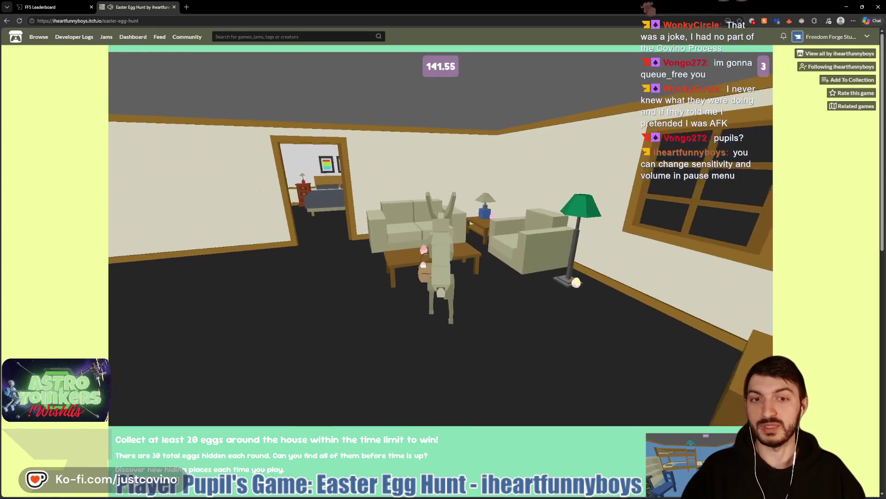
key(e)
key(w)
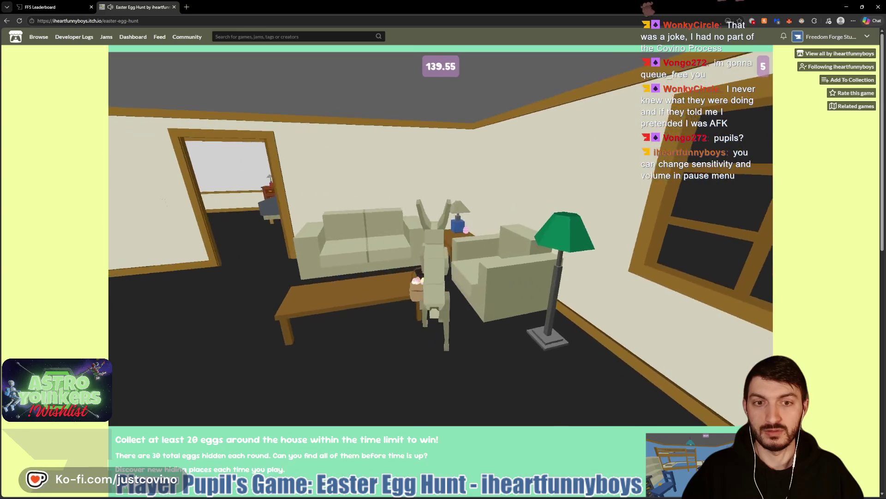
key(e)
Step: Cross the living room, grabbing the eggs near the side table and grandfather clock
key(w)
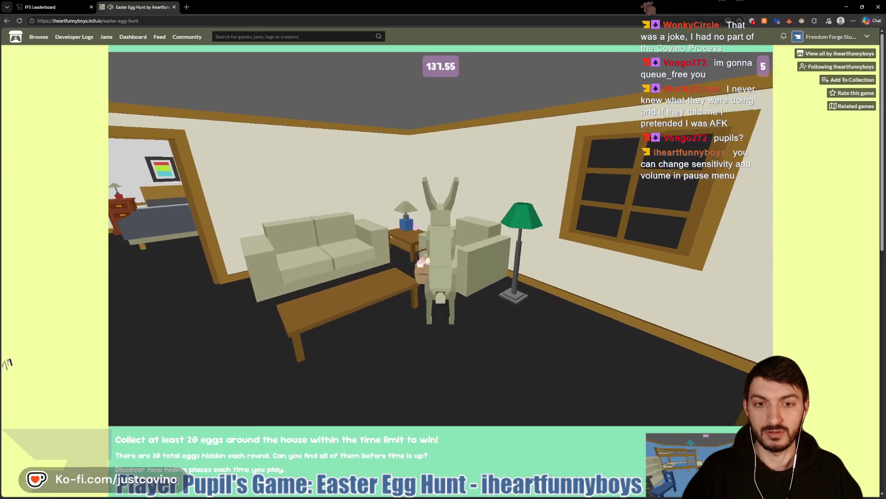
key(w)
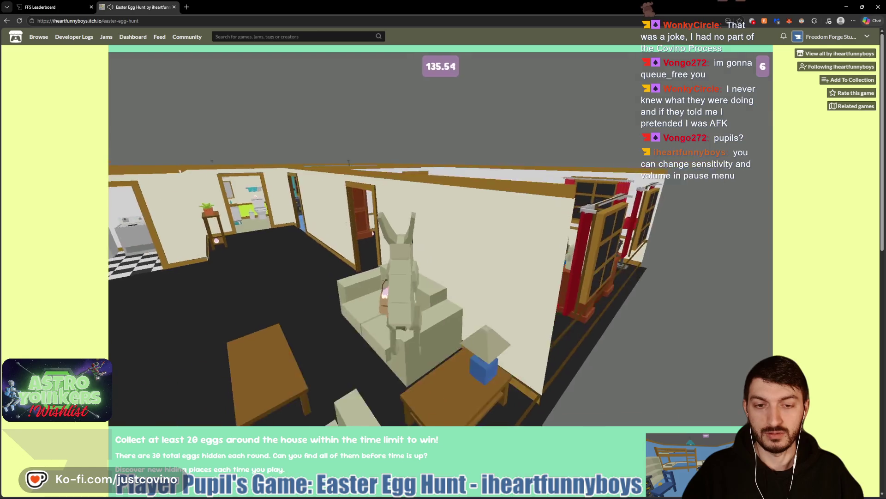
key(w)
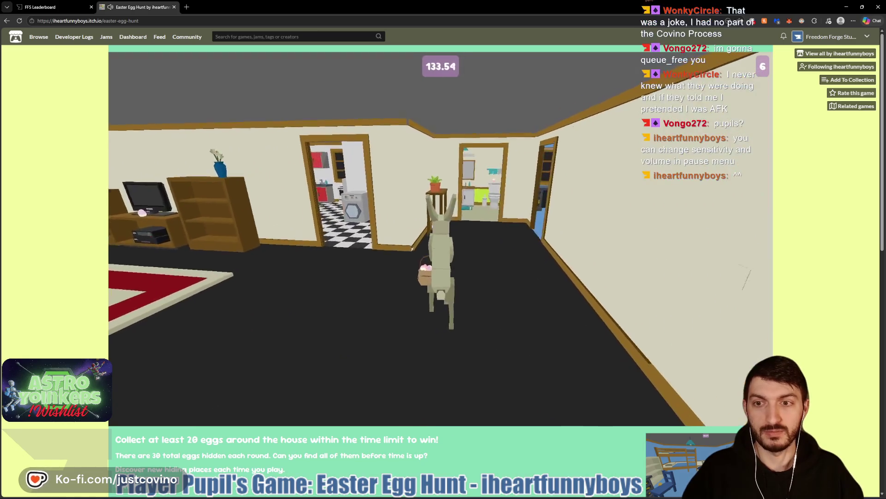
key(w)
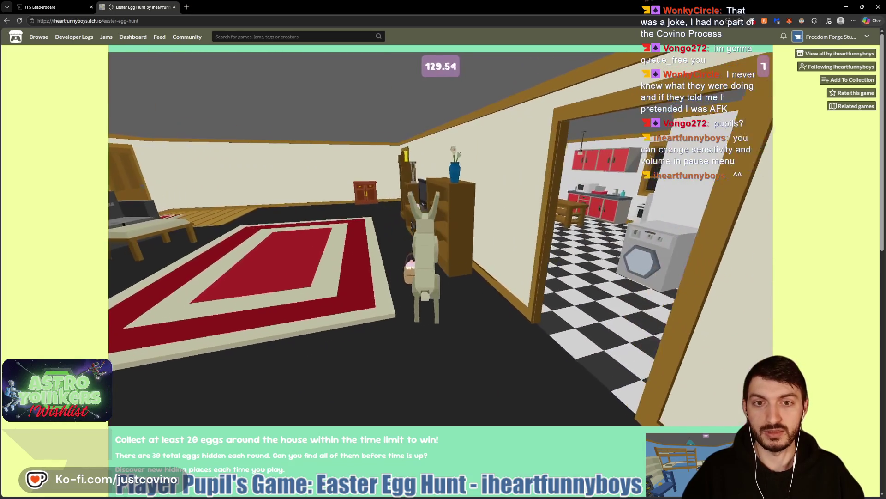
key(w)
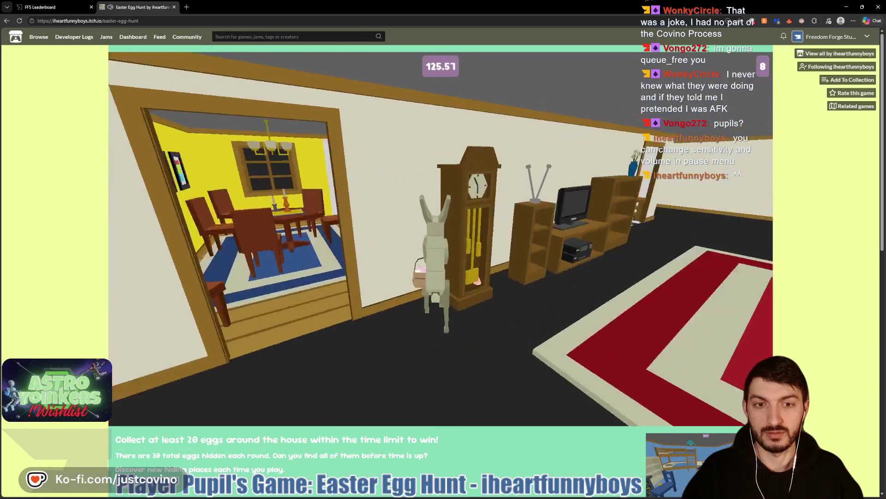
key(w)
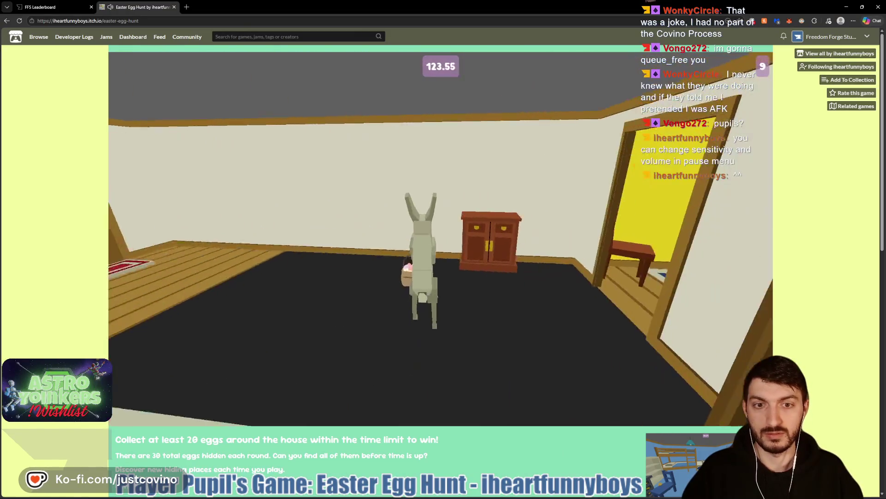
Step: Search the dining room and kitchen, then collect the bathroom egg to reach 16 eggs
key(w)
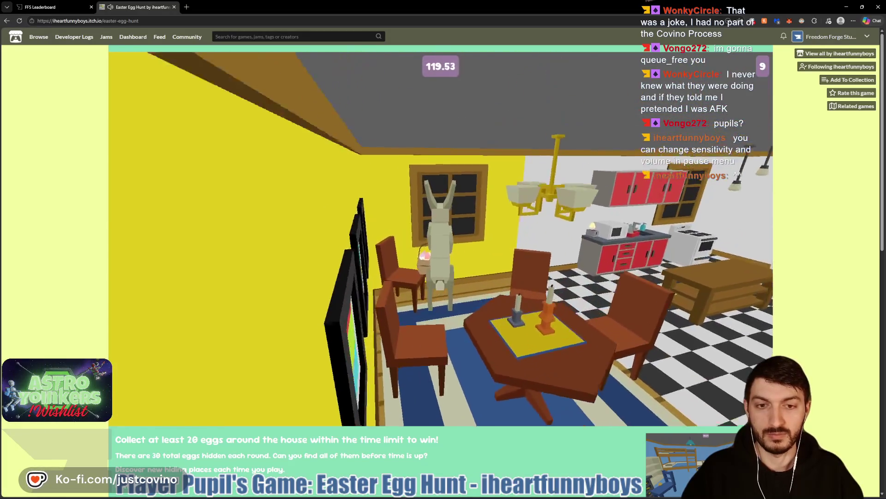
key(w)
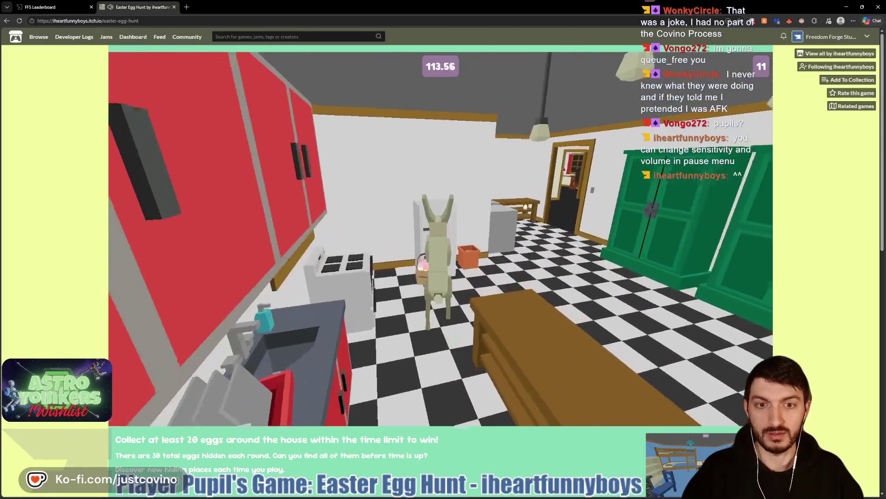
key(w)
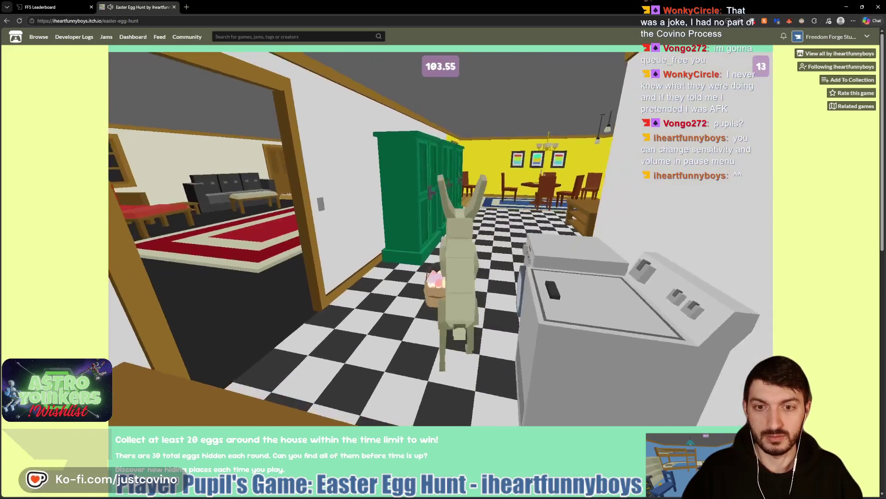
key(w)
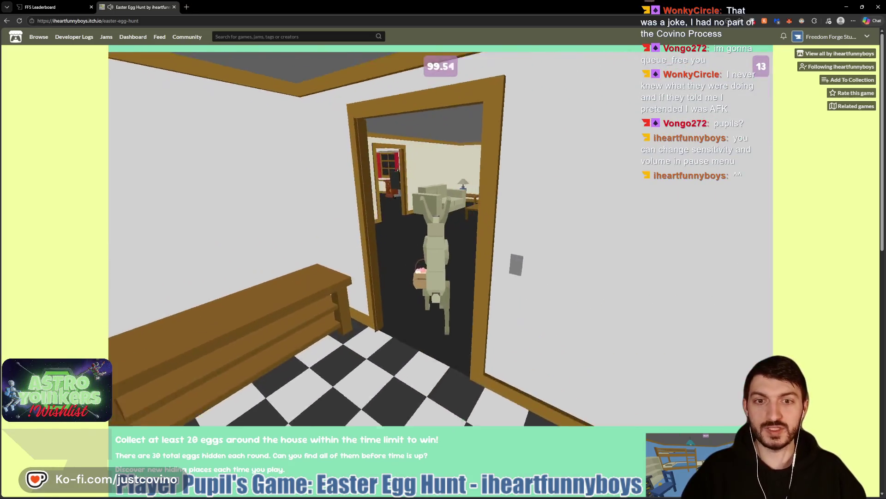
key(w)
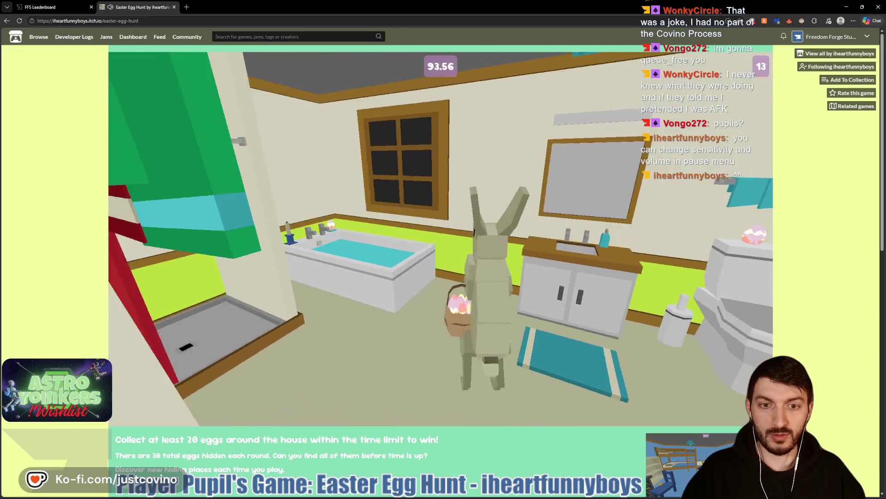
key(w)
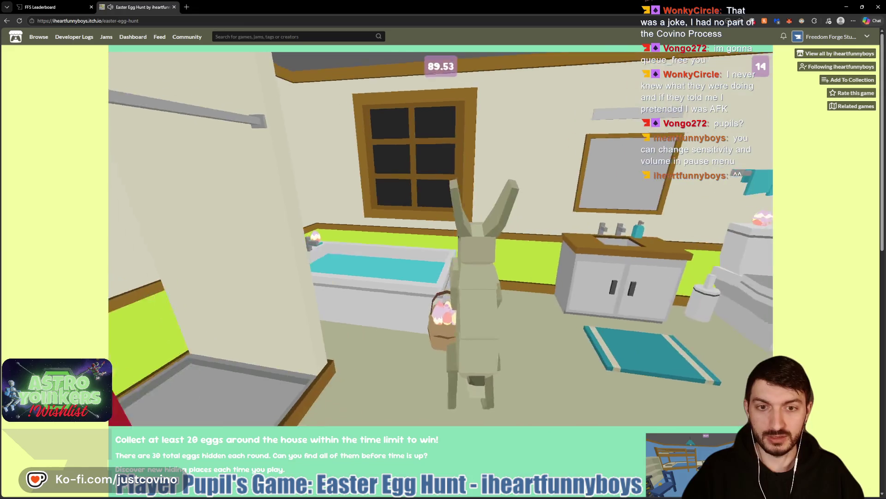
key(w)
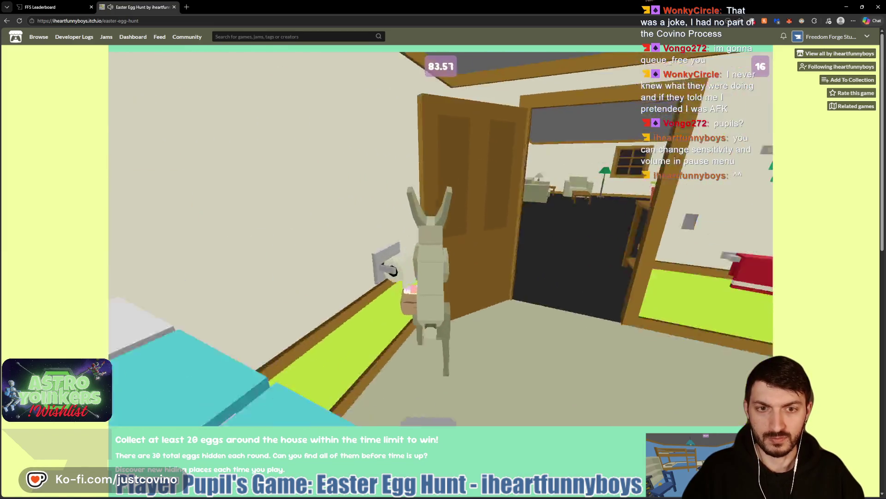
Step: Go down the hallway into the bunk-bed bedroom and collect the eggs by the bunk bed
key(w)
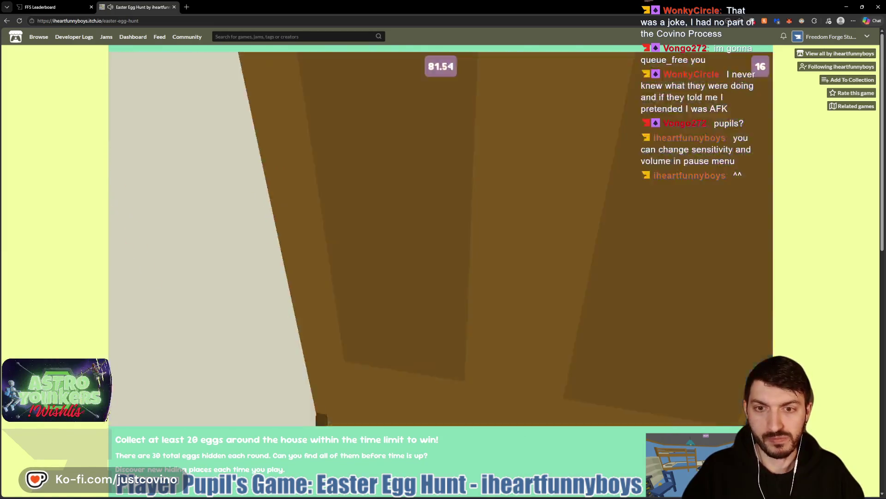
key(w)
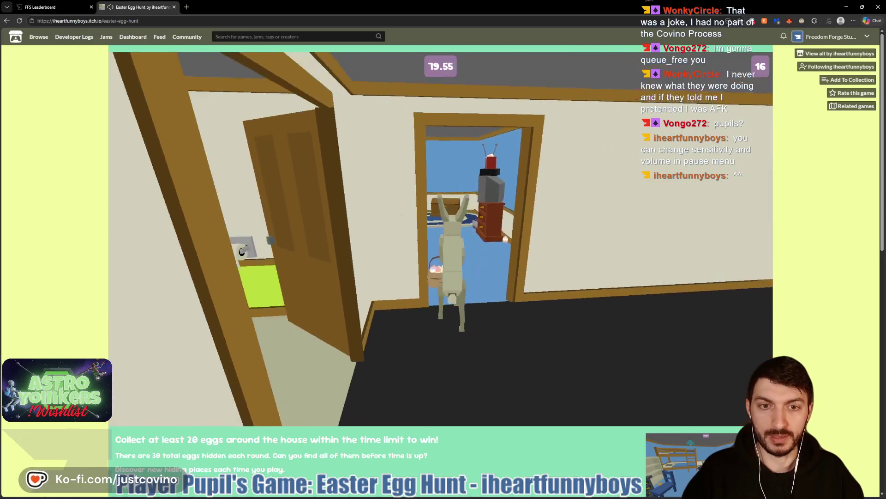
key(w)
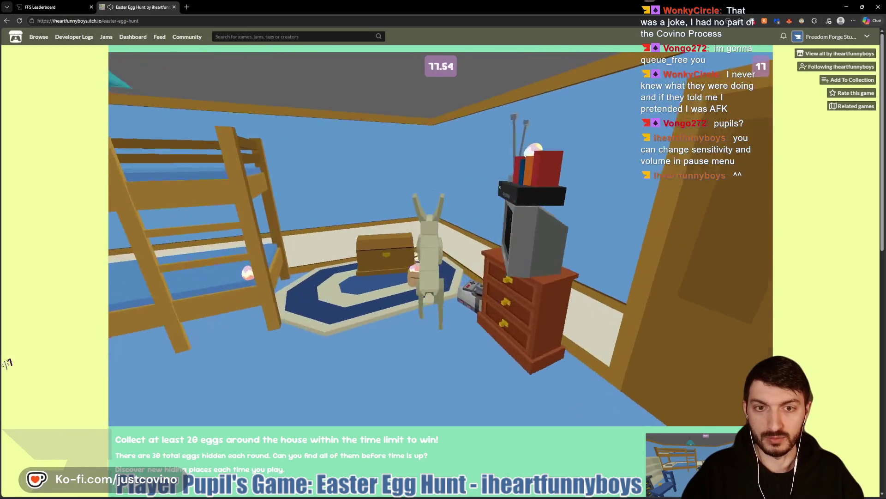
key(w)
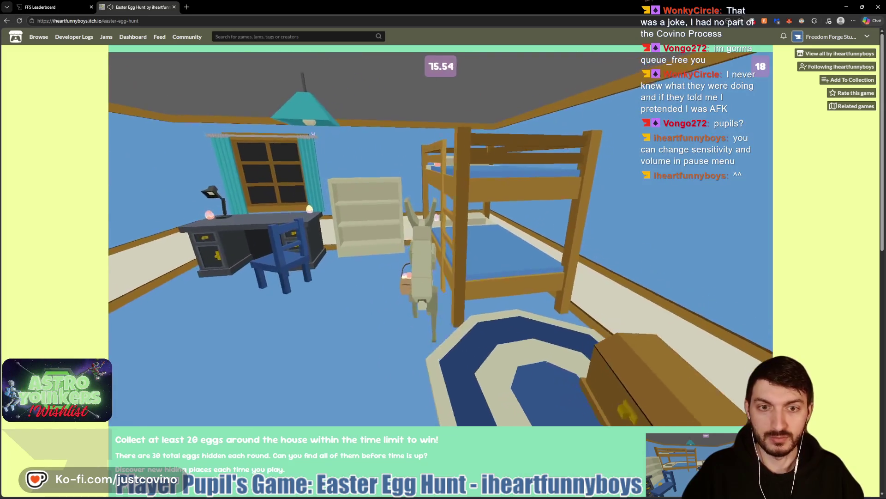
key(e)
key(e)
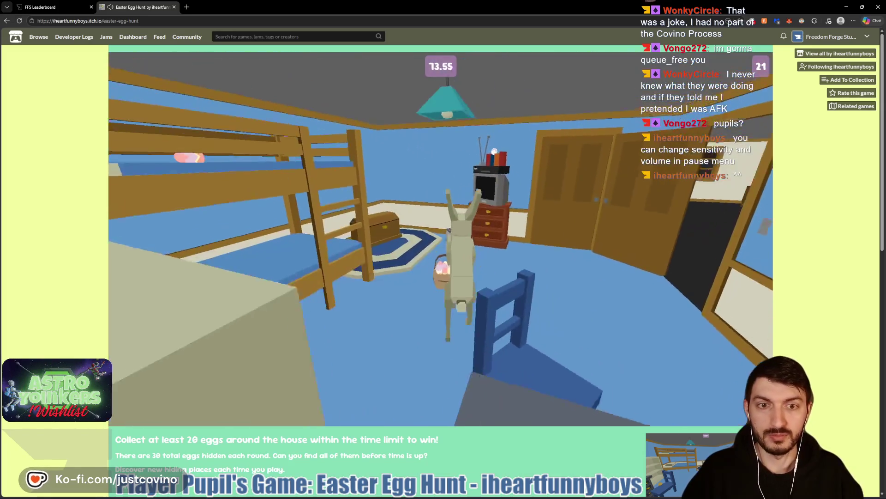
key(w)
key(e)
key(e)
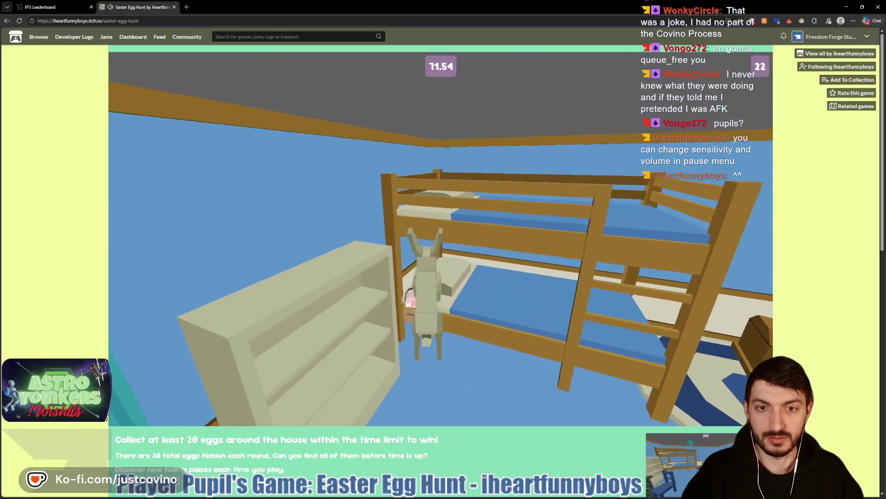
Step: Collect the eggs near the desk and beside the TV dresser in the bunk-bed bedroom
key(w)
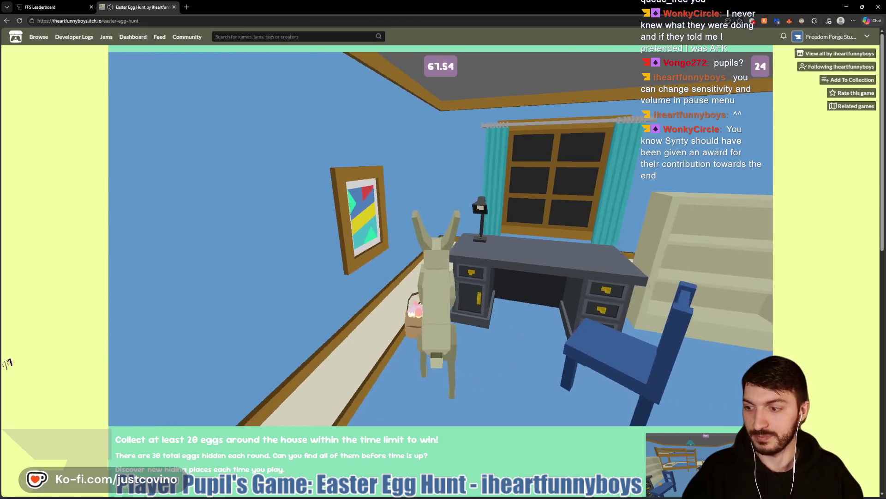
key(e)
key(w)
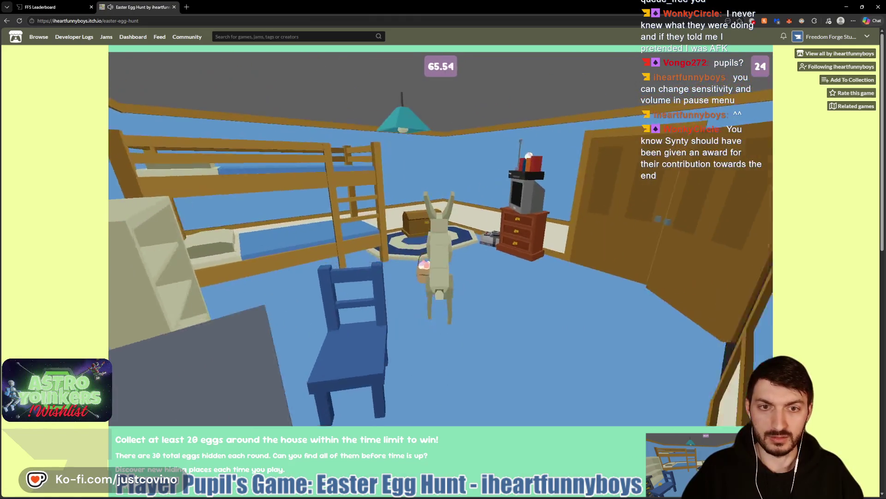
key(w)
key(e)
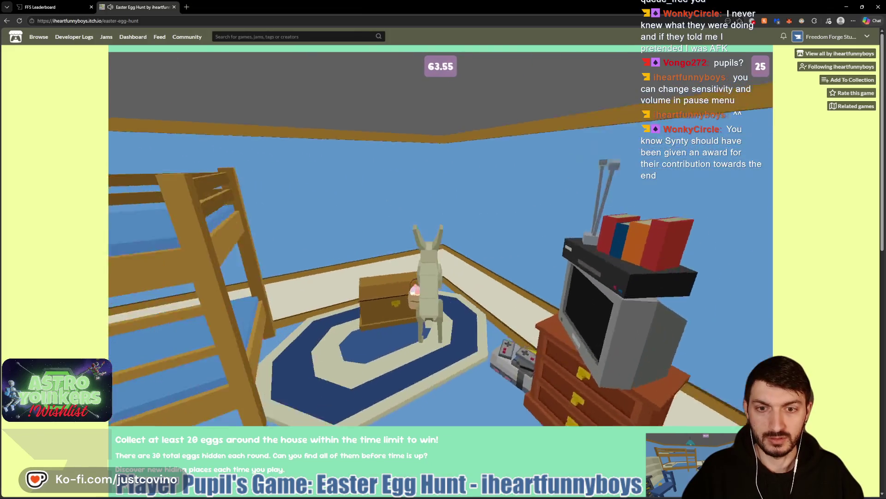
key(w)
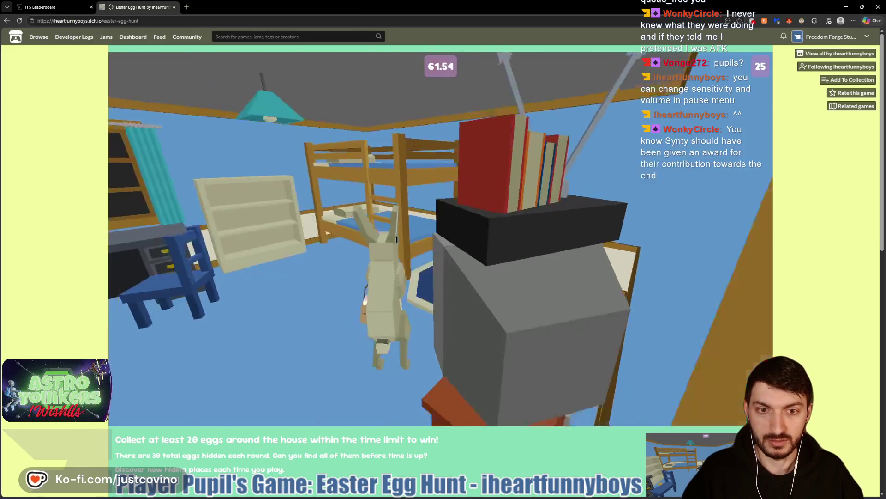
key(w)
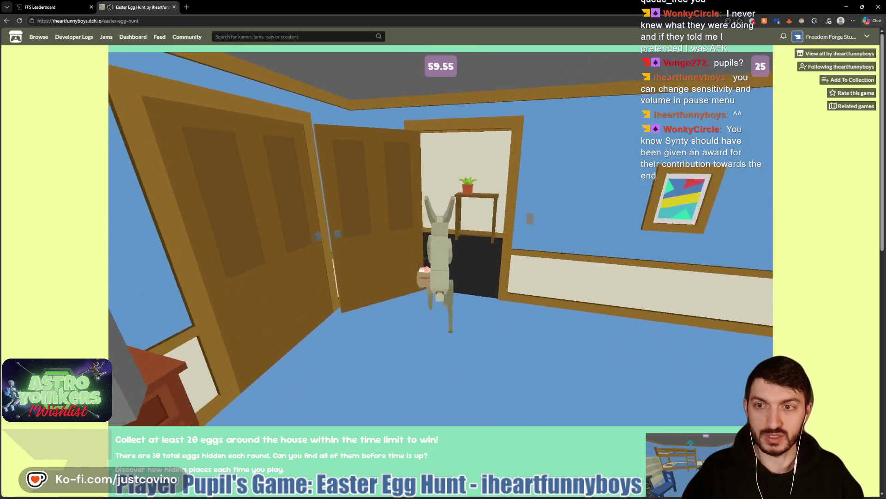
Step: Search the wardrobe bedroom and study for the last eggs, then pause the game with Esc
key(w)
key(w)
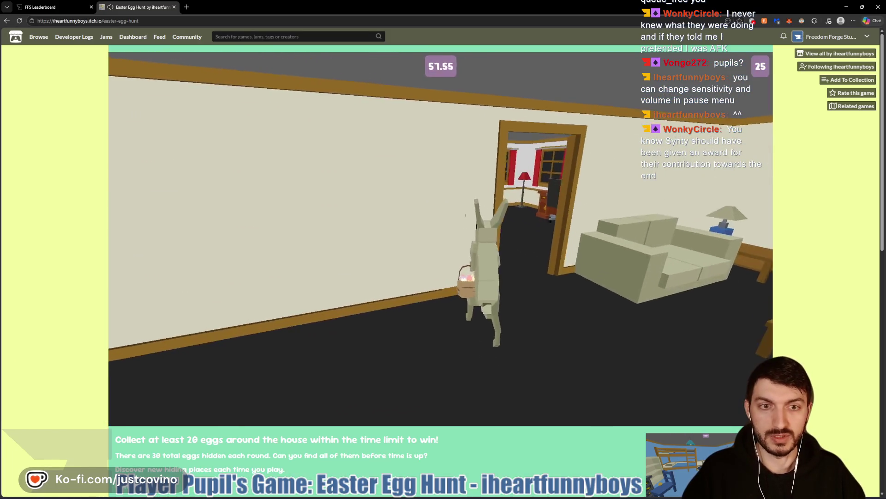
key(w)
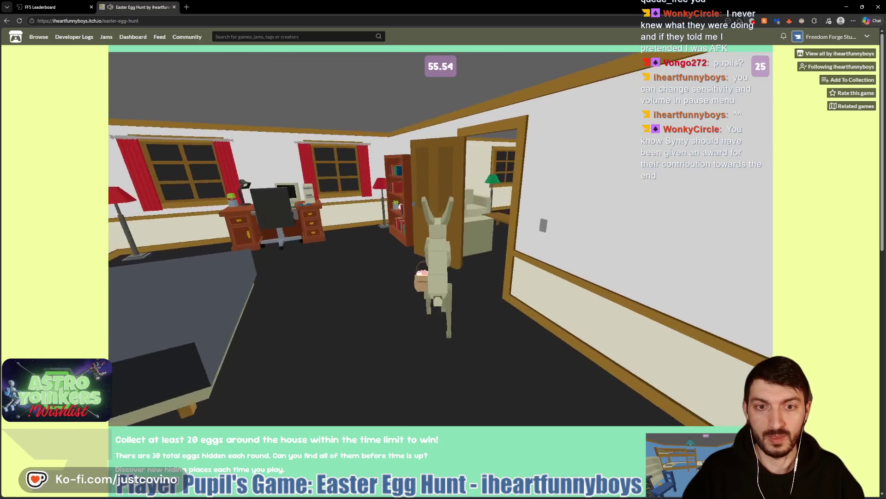
key(w)
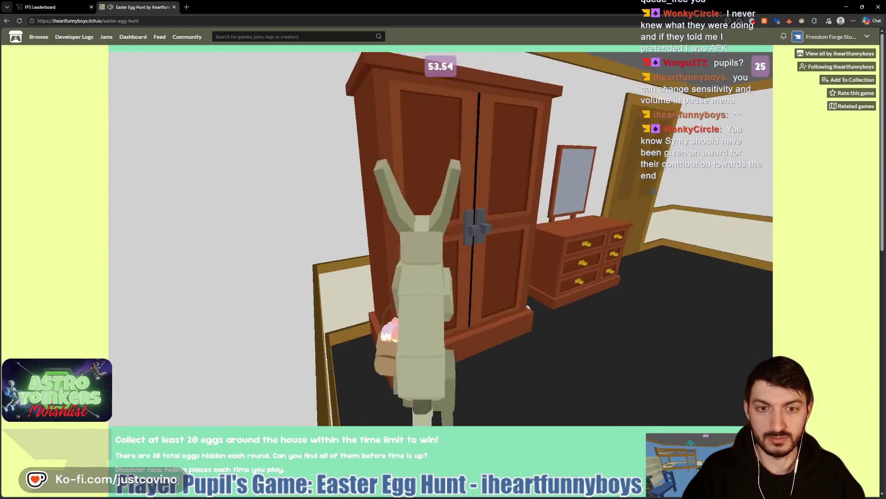
key(w)
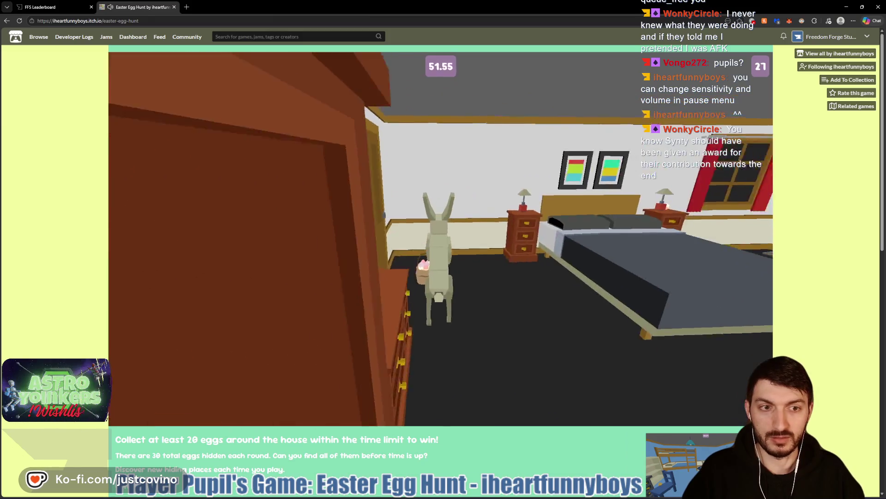
key(w)
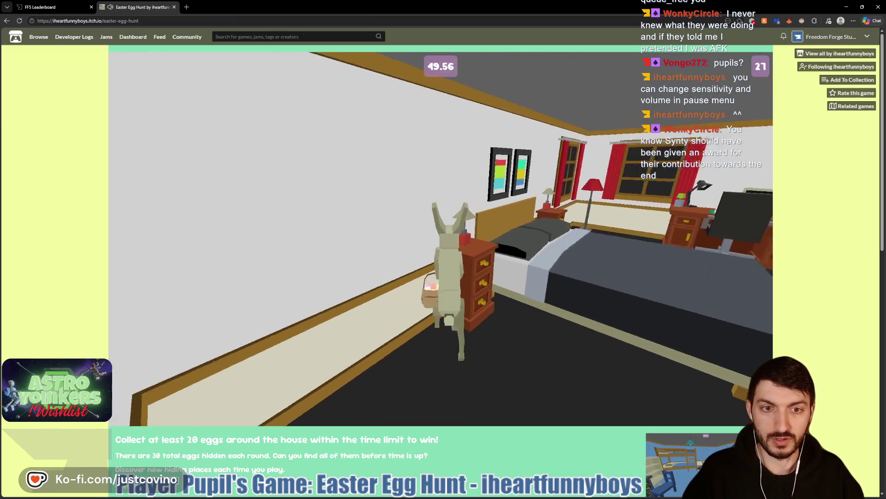
key(w)
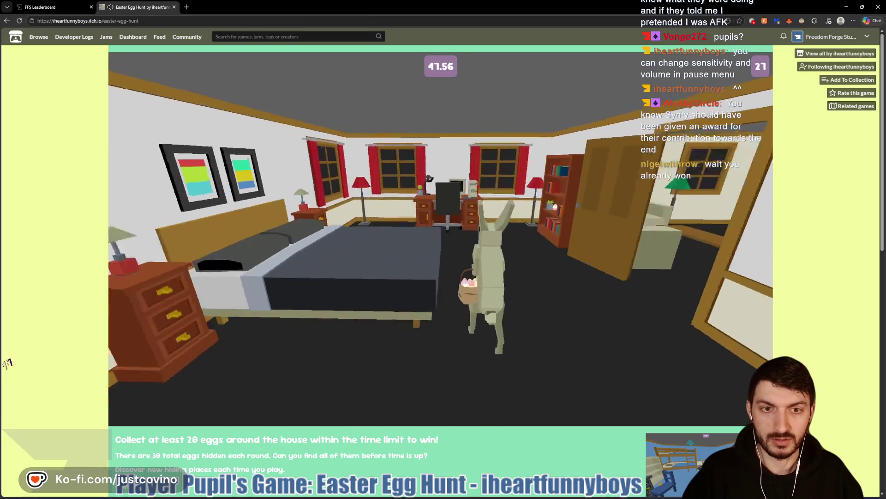
key(w)
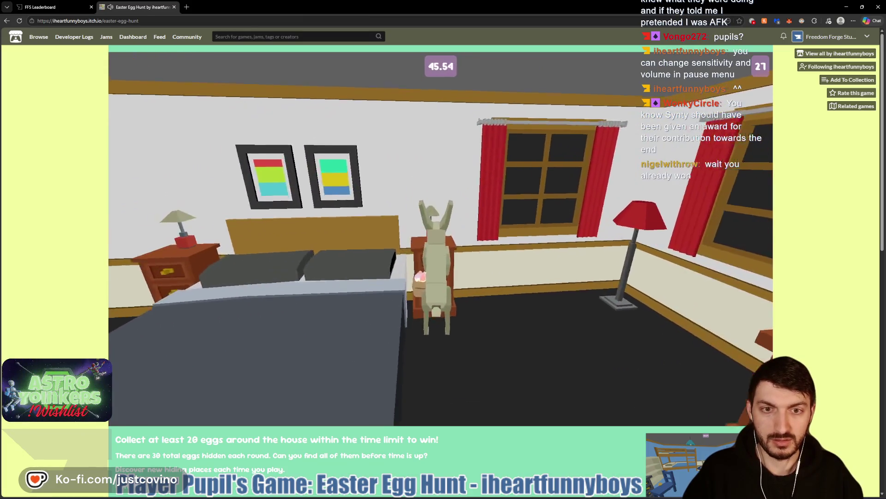
key(w)
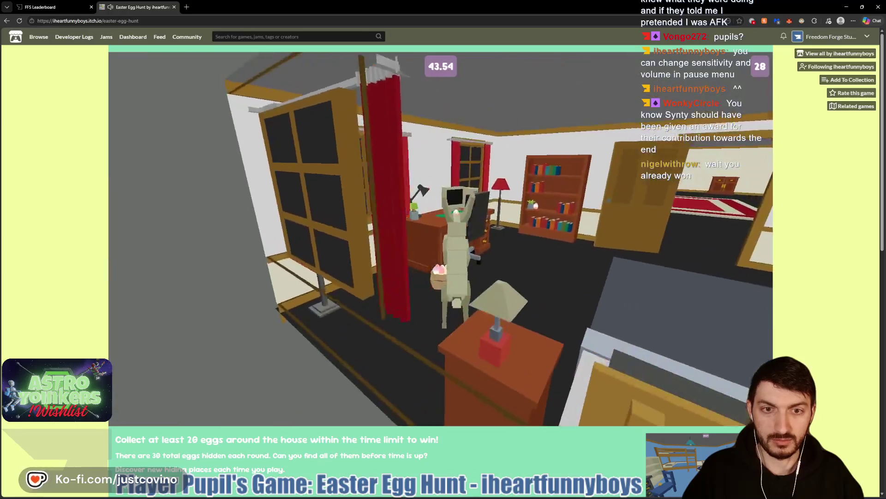
key(w)
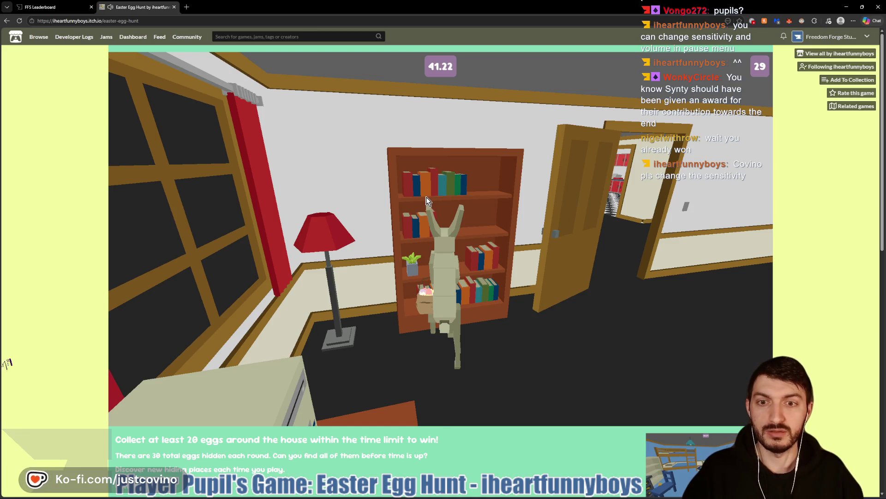
key(Escape)
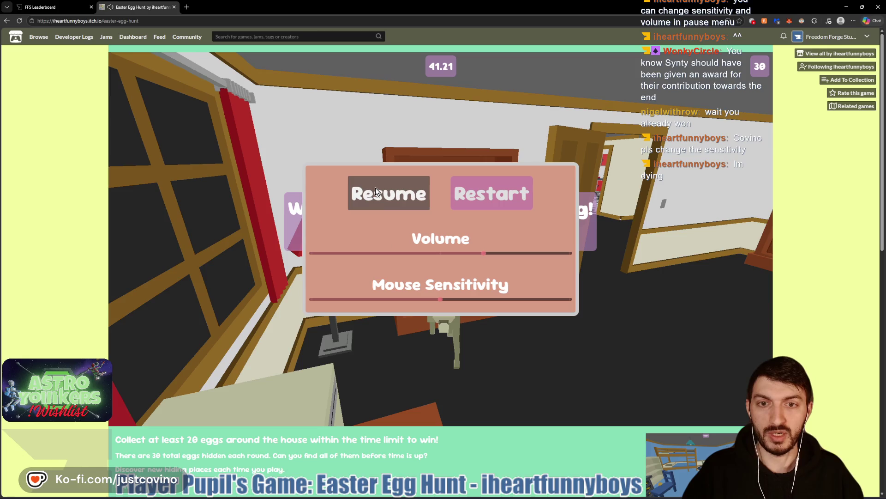
Step: Resume from the pause menu, then choose Play Again after the 'Double winner!' message
click(375, 187)
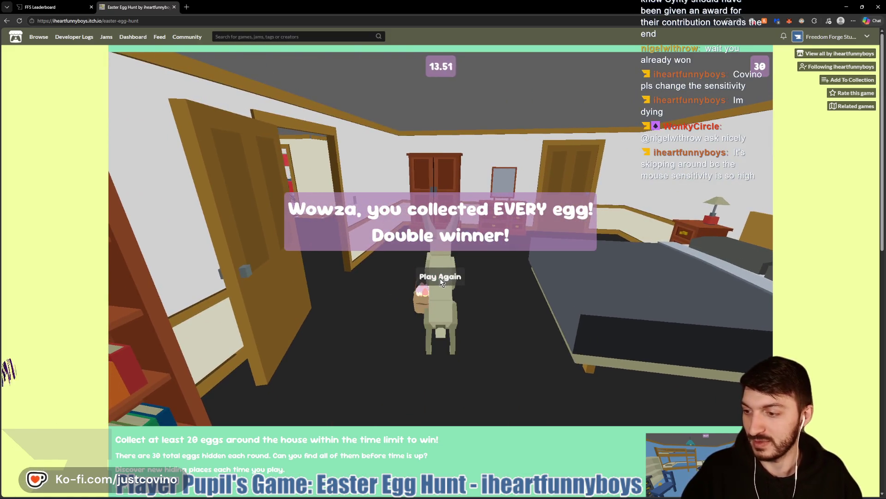
click(439, 278)
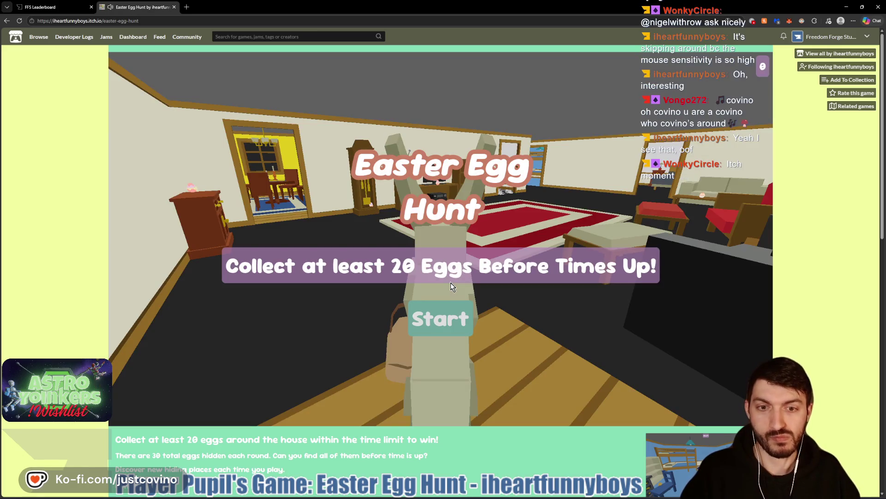
Step: Lower the mouse sensitivity in the pause settings and start the new round
key(Escape)
drag(439, 299, 342, 300)
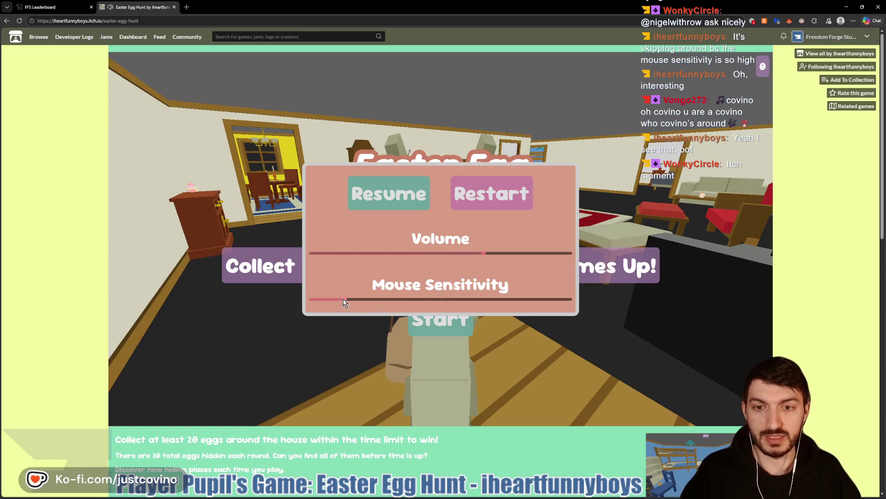
click(400, 200)
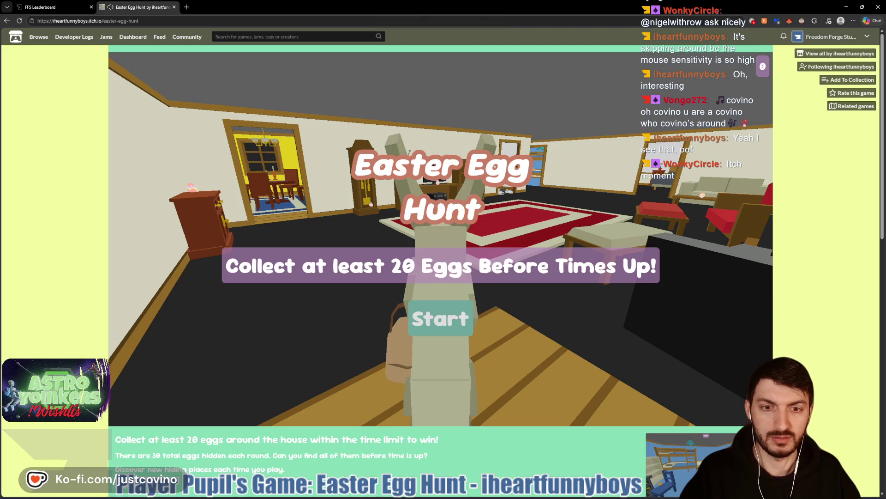
click(440, 318)
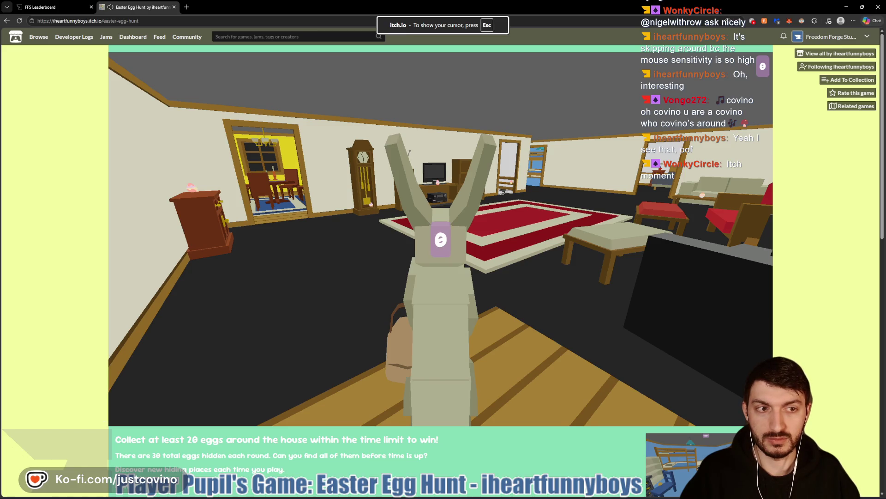
Step: Collect the living-room eggs by the red armchair, coffee table and side table
key(w)
key(w)
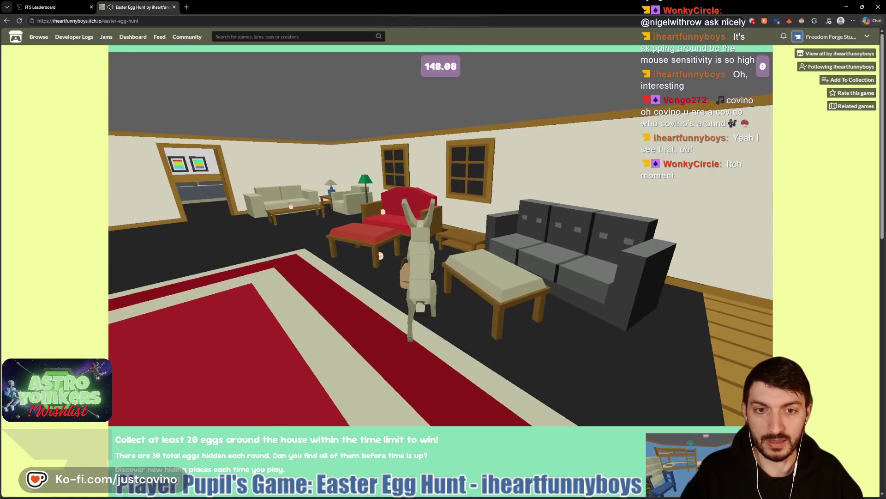
key(w)
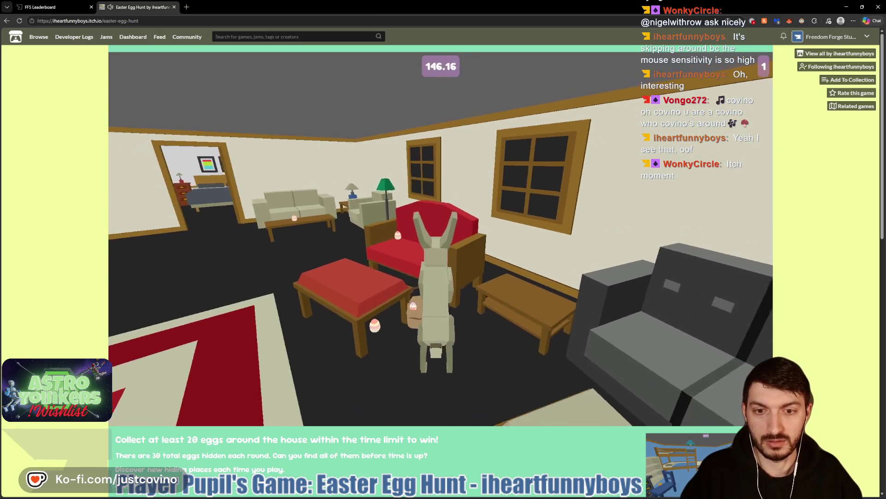
key(w)
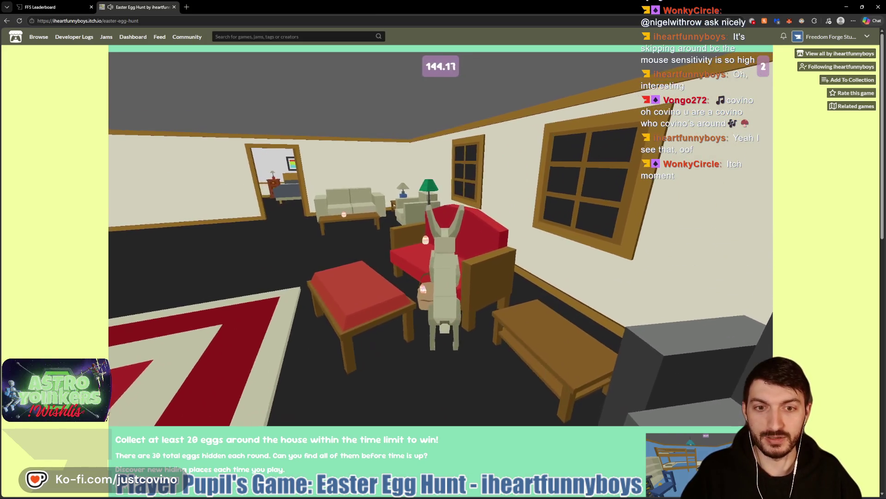
key(Escape)
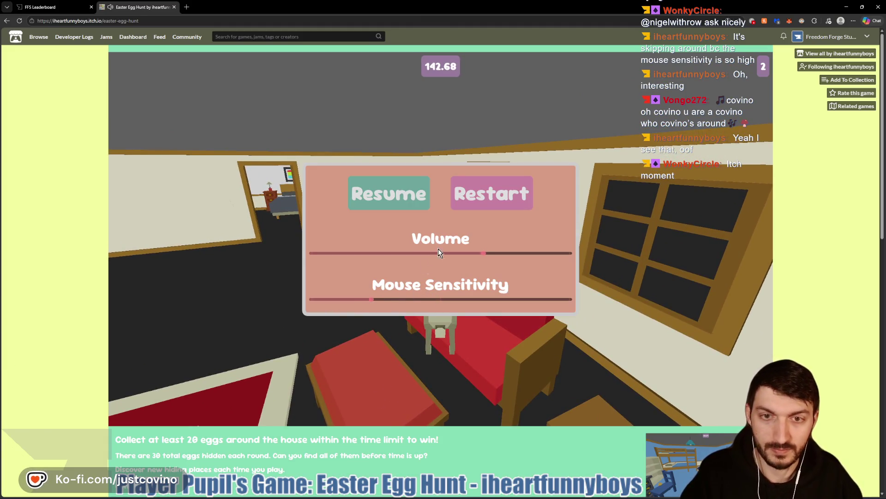
click(401, 194)
key(w)
key(w)
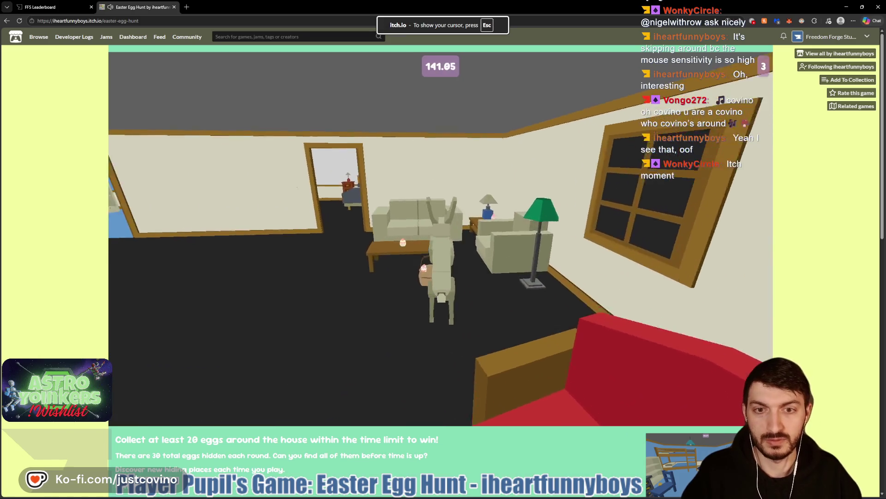
key(w)
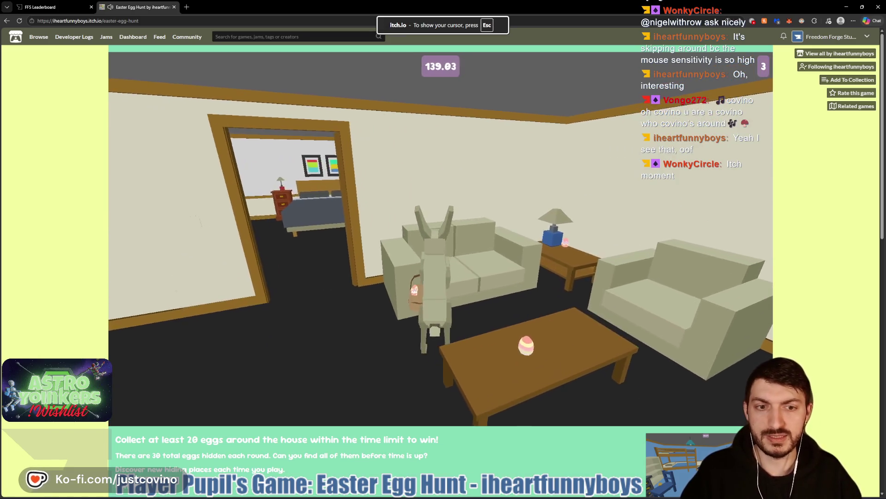
key(e)
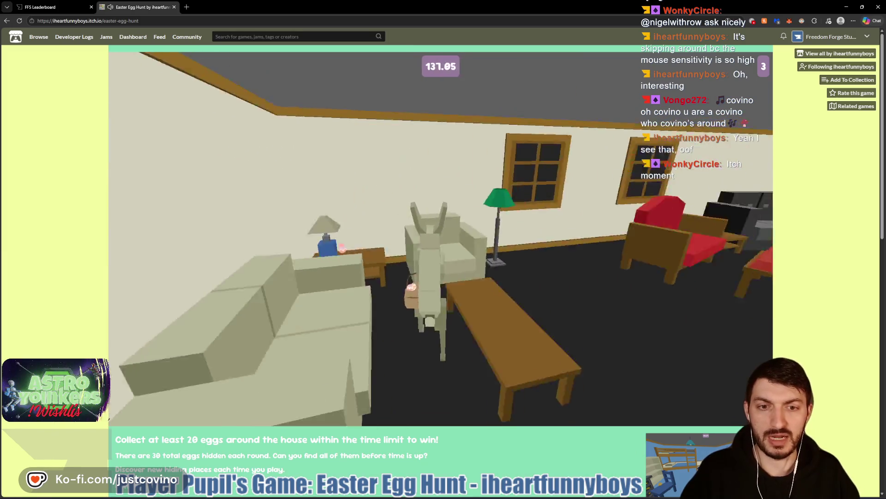
key(w)
key(e)
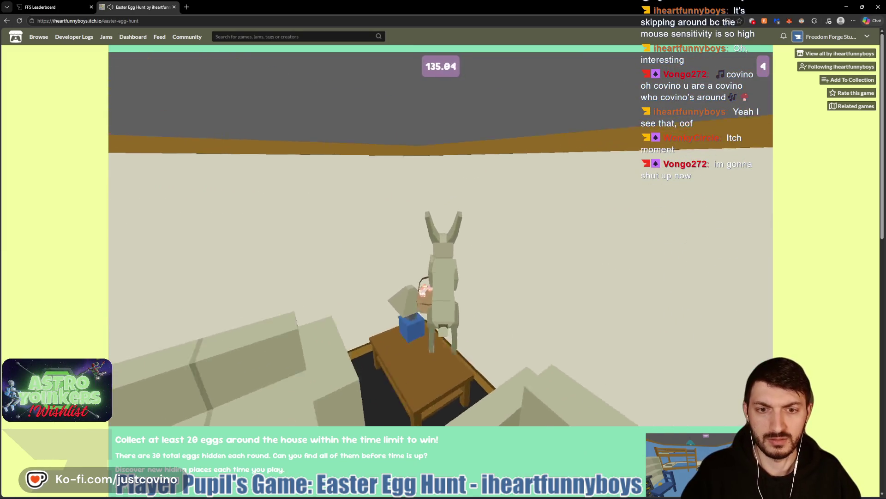
Step: Search the bedroom, collecting the bookshelf egg and checking around the bed and dresser
key(w)
key(w)
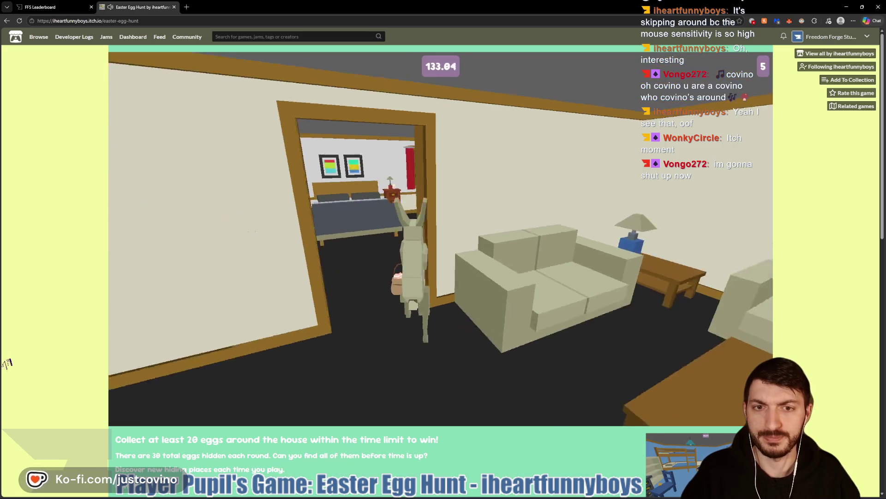
key(w)
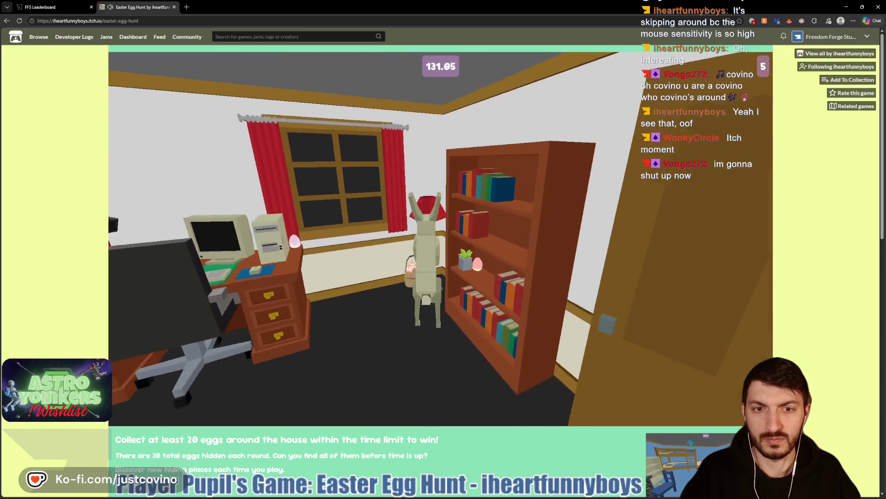
key(e)
key(e)
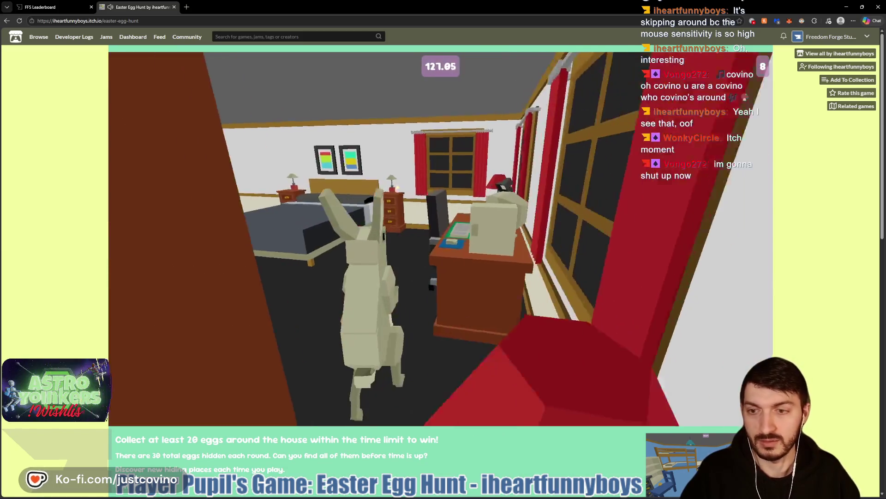
key(w)
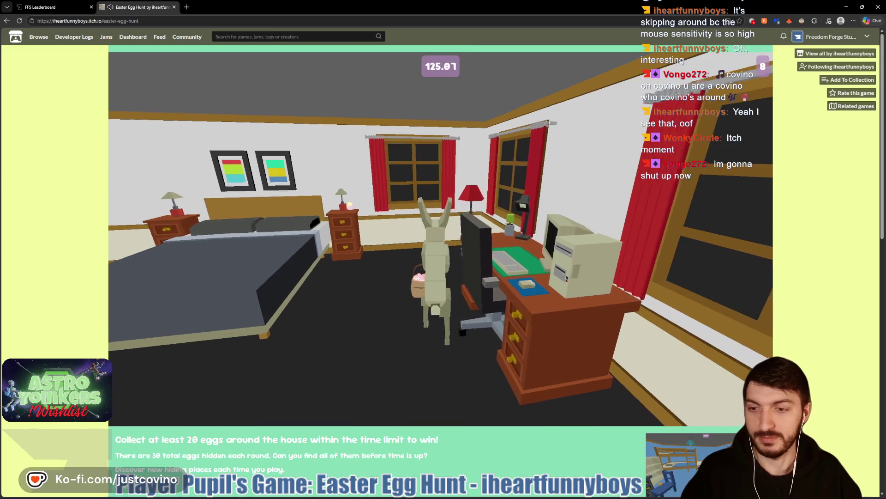
key(w)
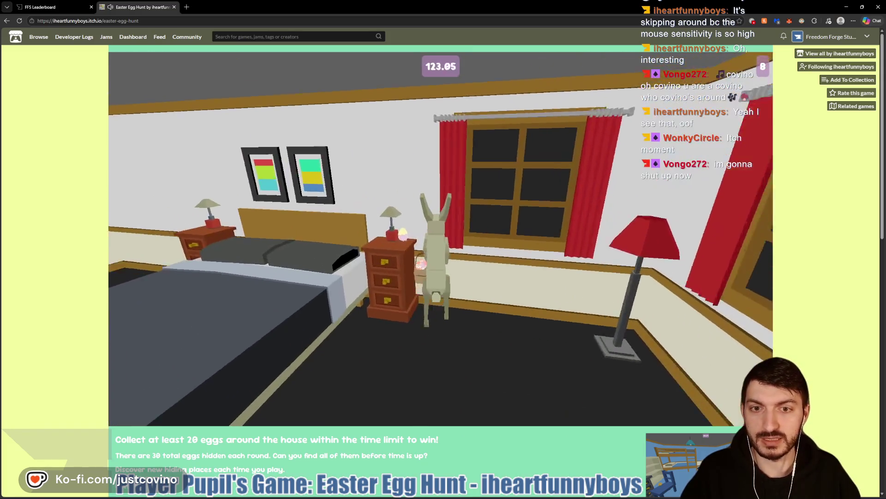
key(w)
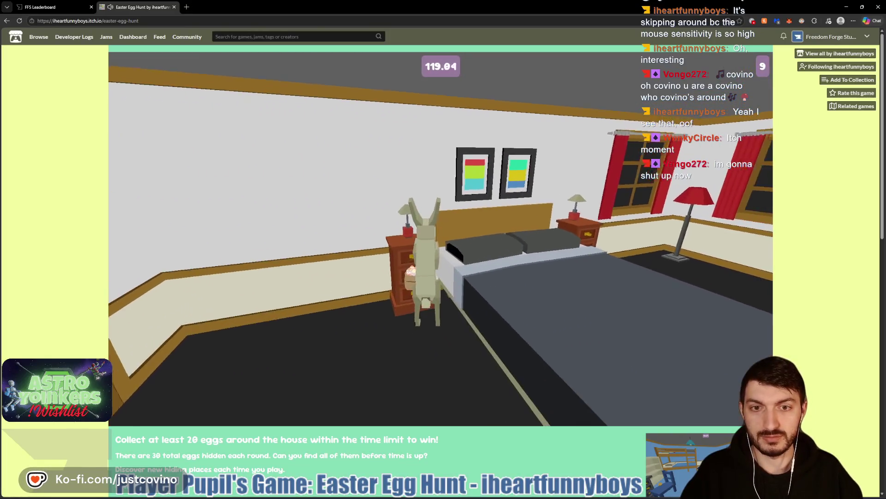
key(w)
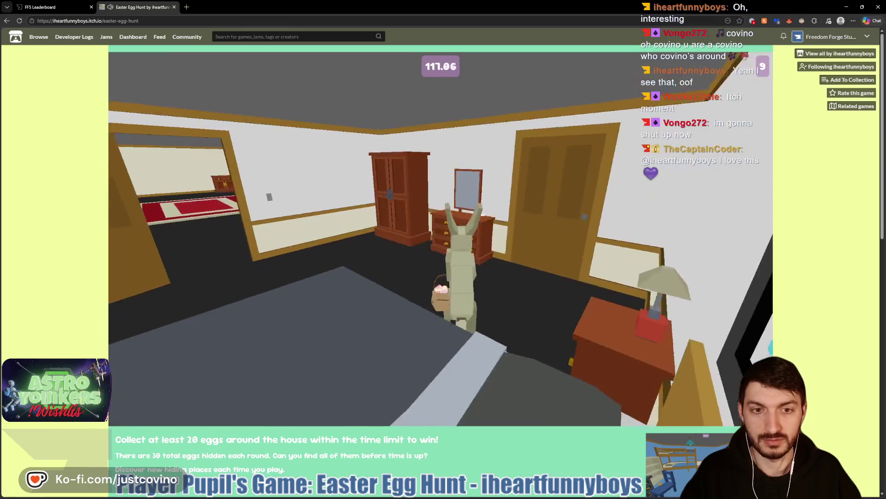
key(w)
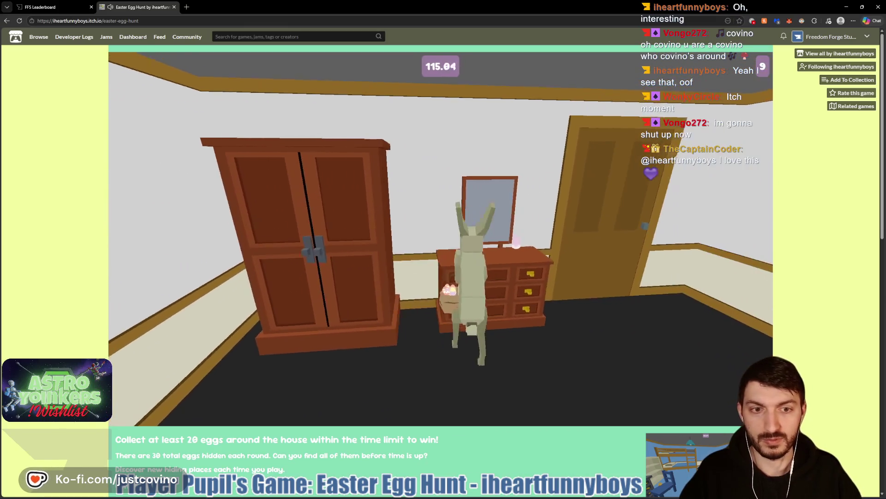
key(w)
key(w)
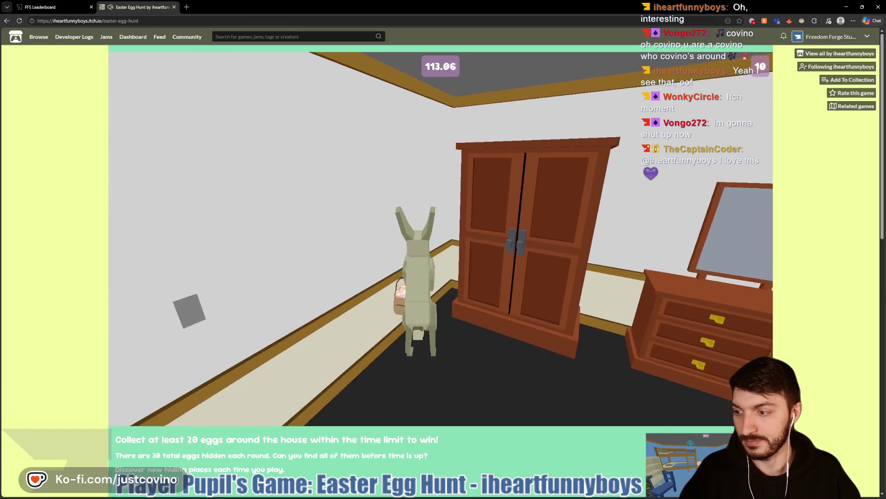
key(w)
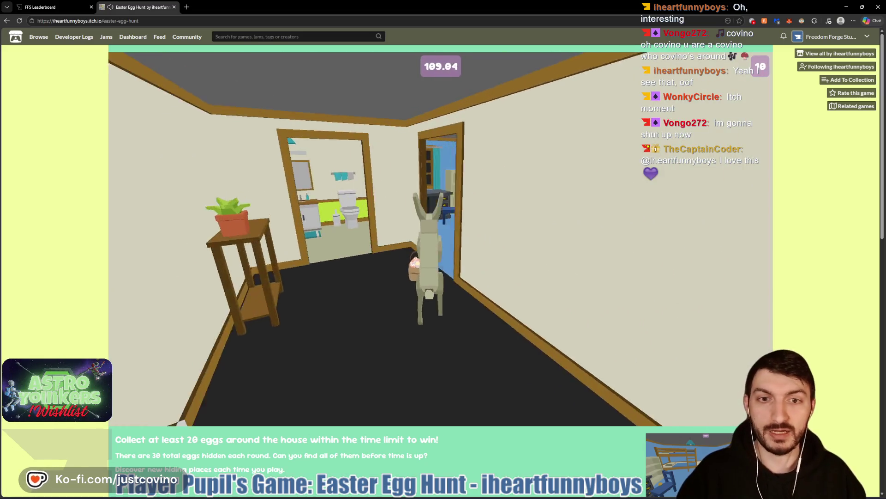
Step: Collect the eggs near the desk in the blue bunk-bed bedroom, then head through the hallway into the bathroom
key(w)
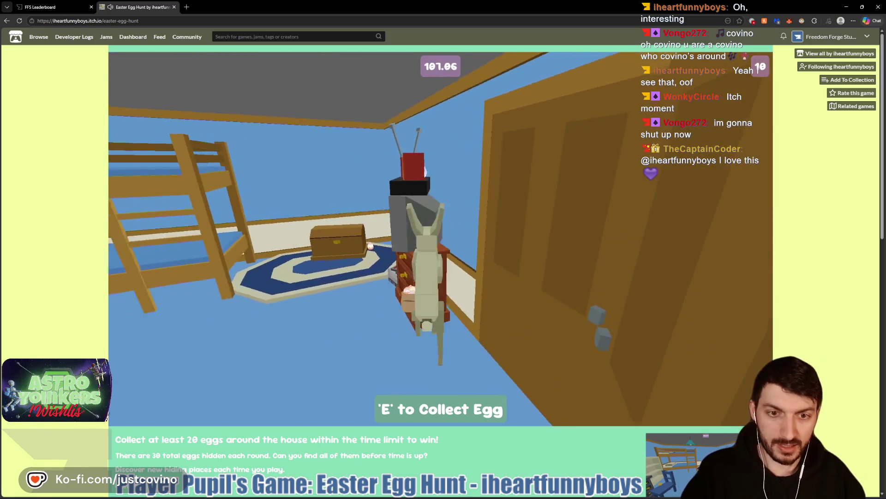
key(w)
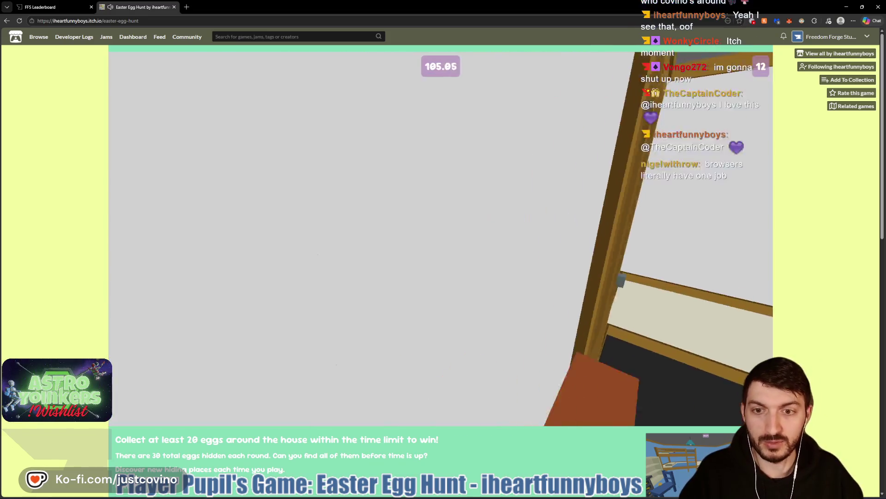
key(w)
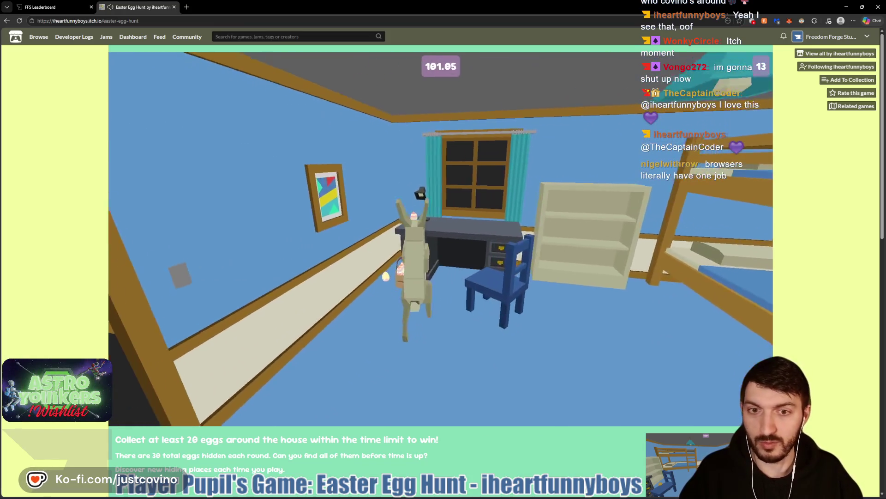
key(e)
key(e)
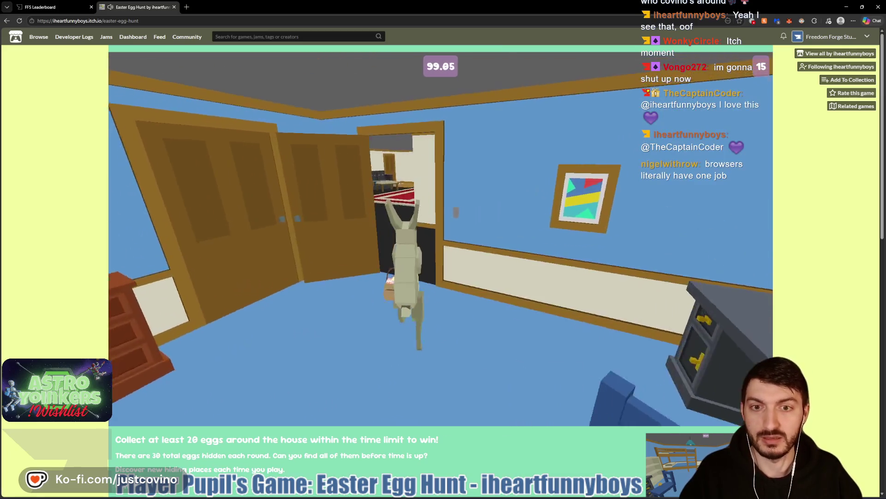
key(w)
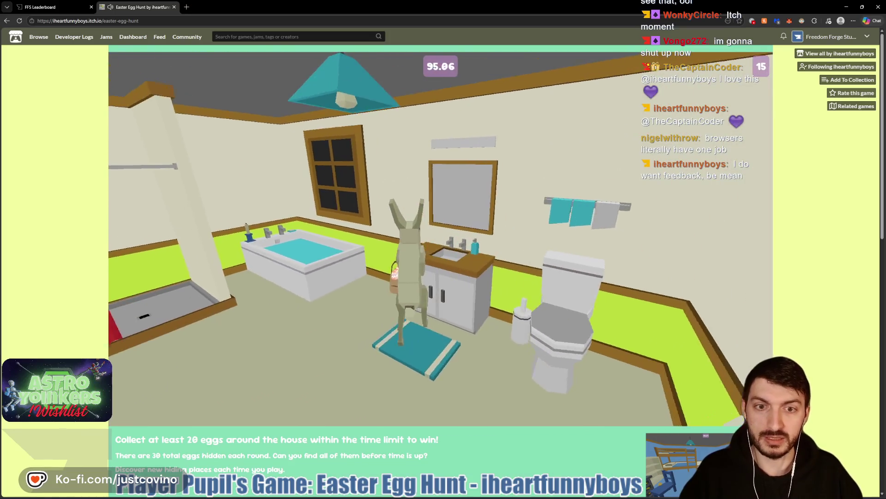
key(d)
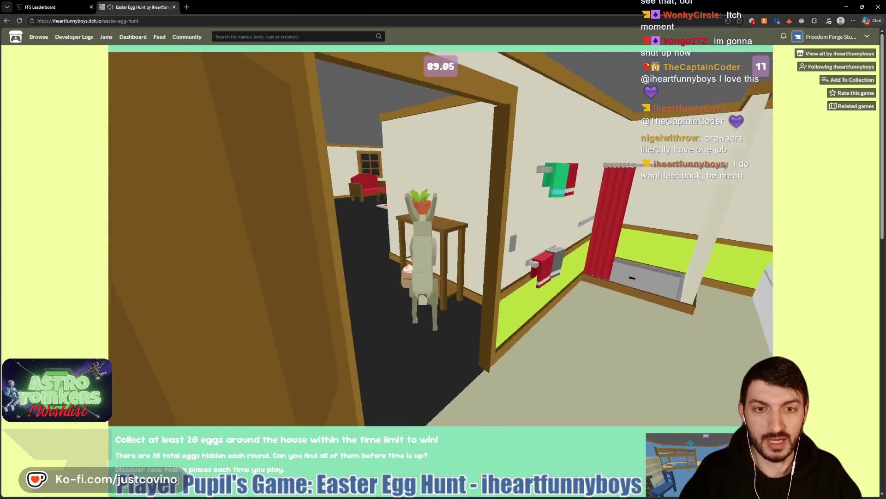
Step: Move through the doorway into the kitchen and reach the egg by the green cabinets
key(w)
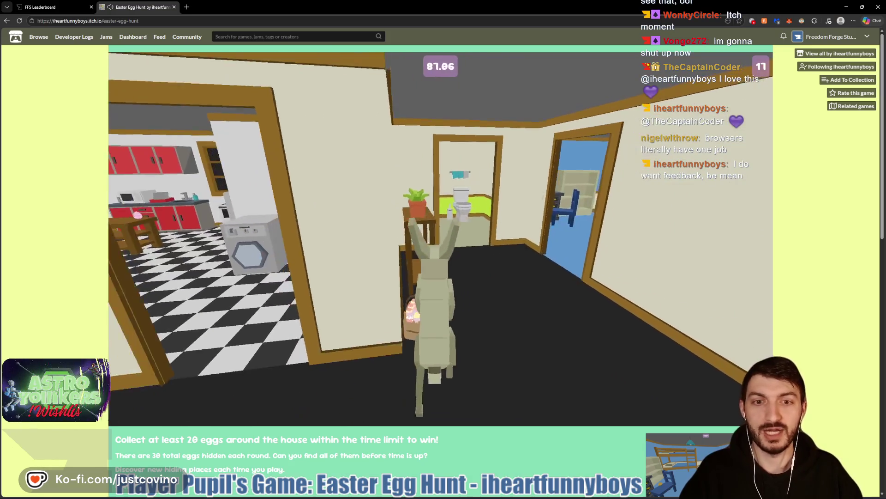
key(a)
key(w)
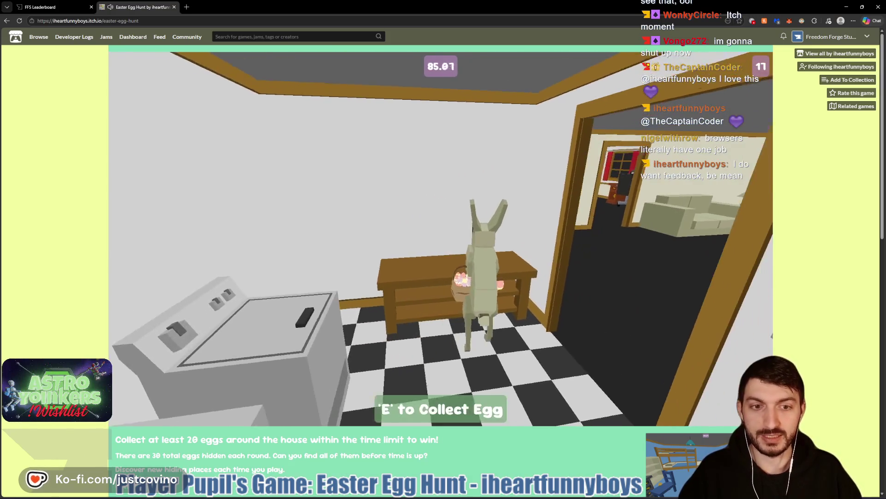
key(a)
key(d)
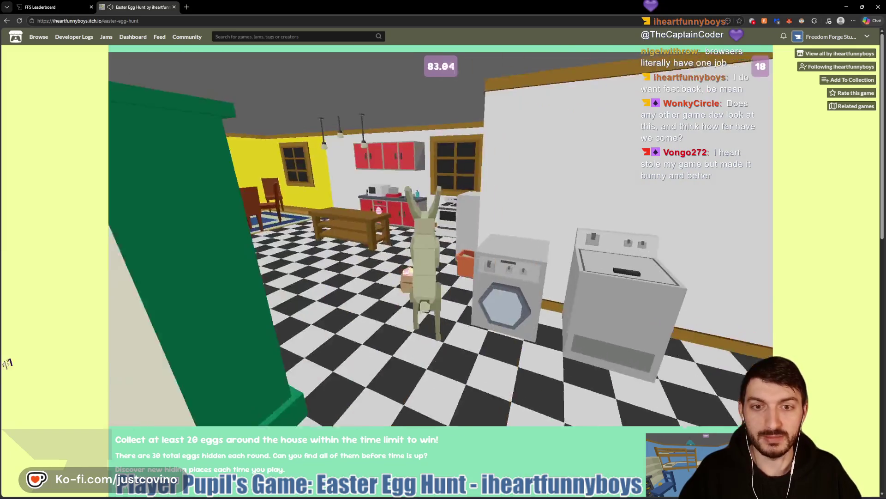
key(a)
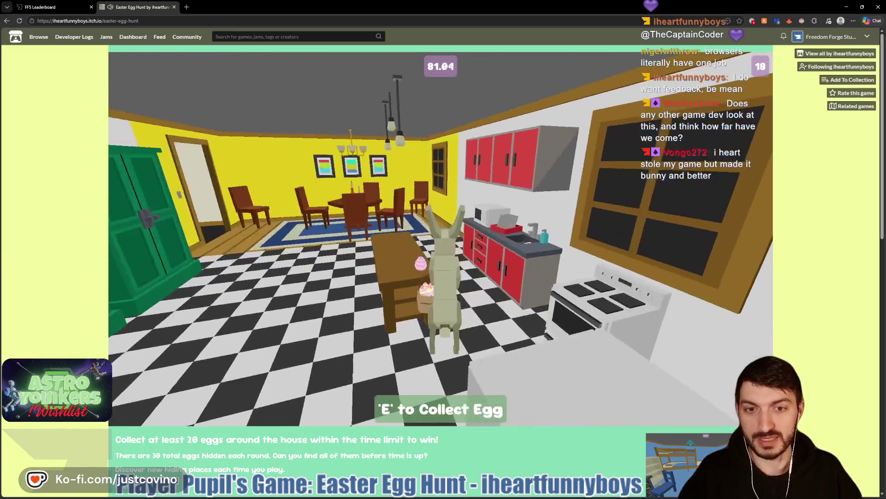
key(d)
key(w)
key(d)
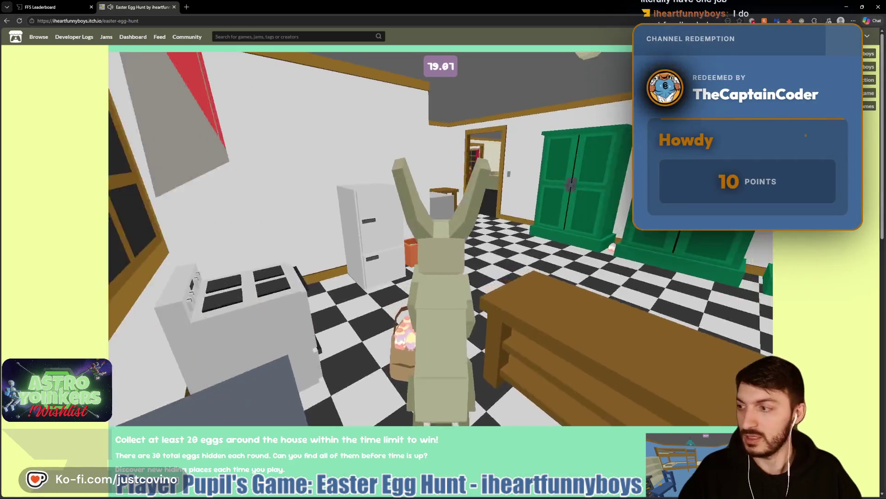
key(d)
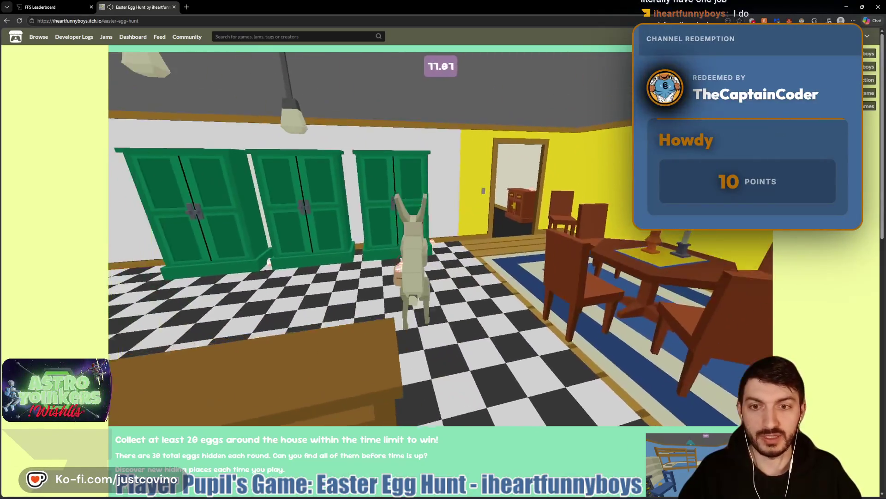
key(w)
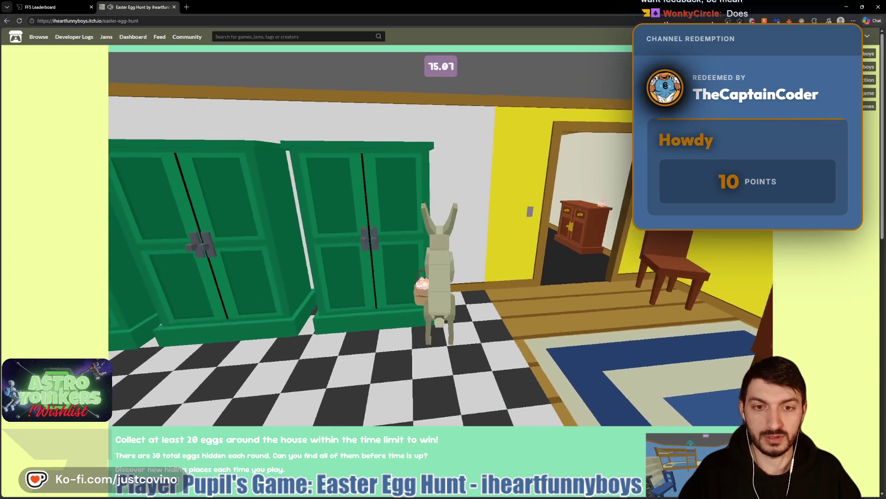
Step: Pass through the yellow dining room into the living room, collecting the egg at the TV cabinet
key(d)
key(w)
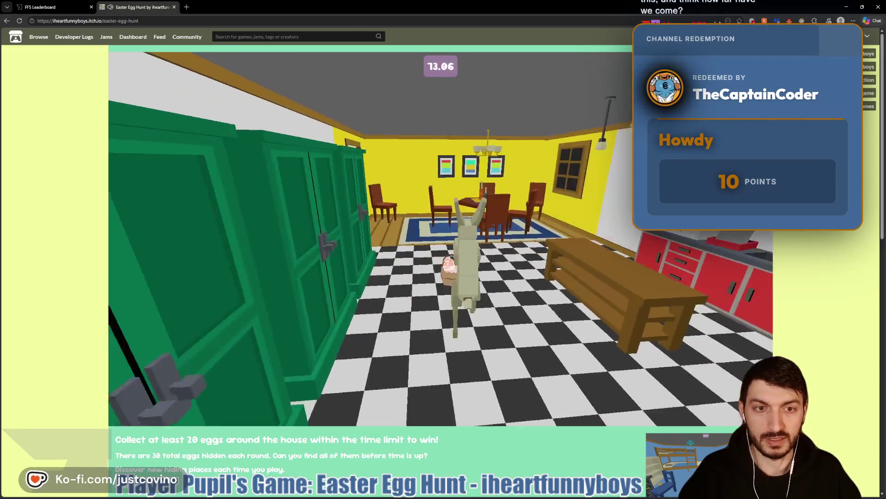
key(a)
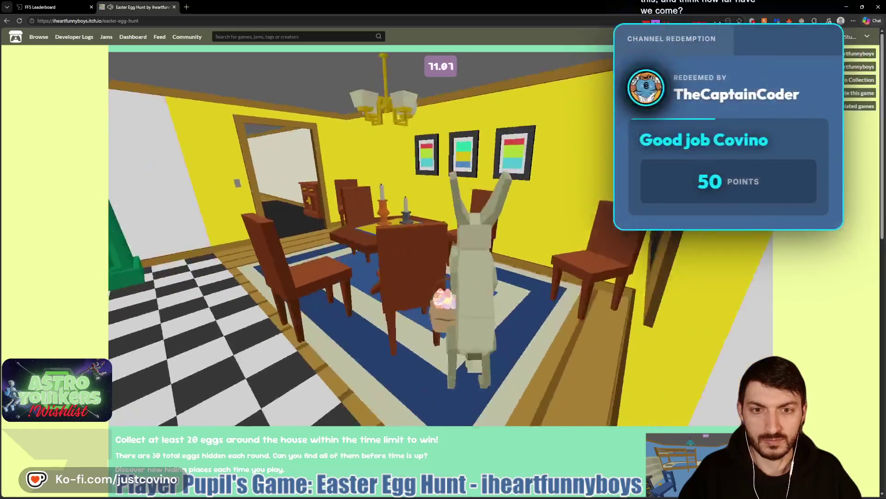
key(w)
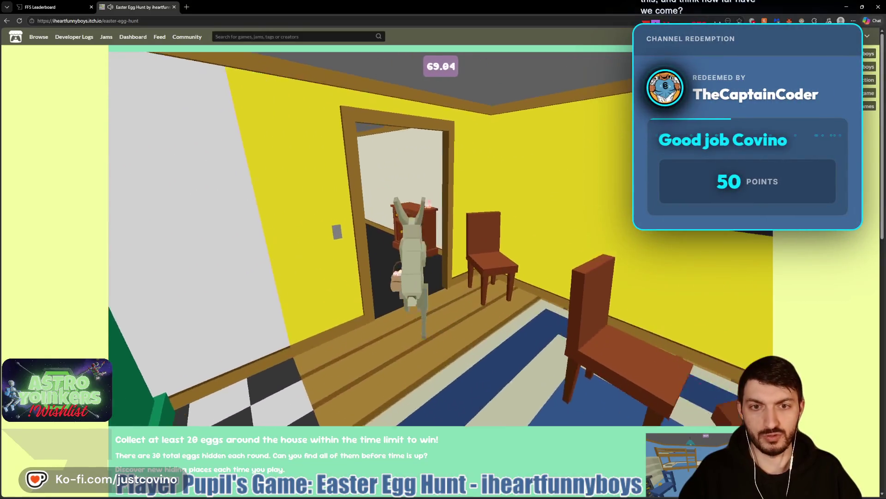
key(a)
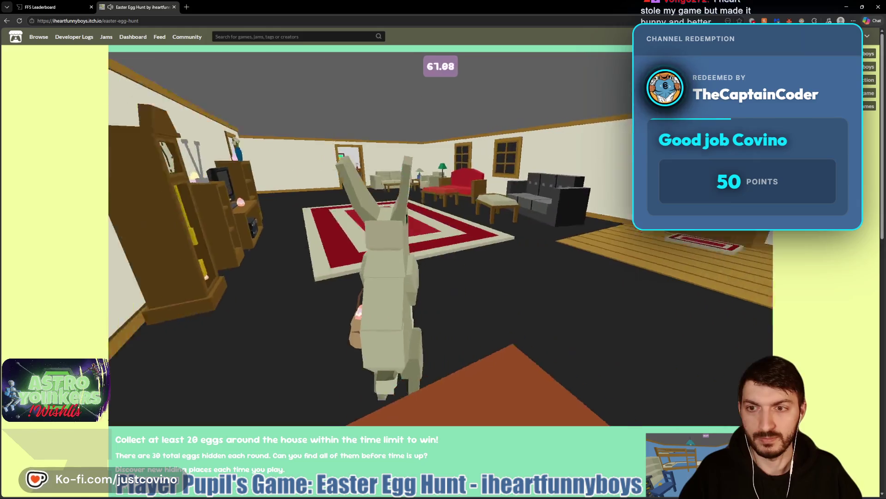
key(w)
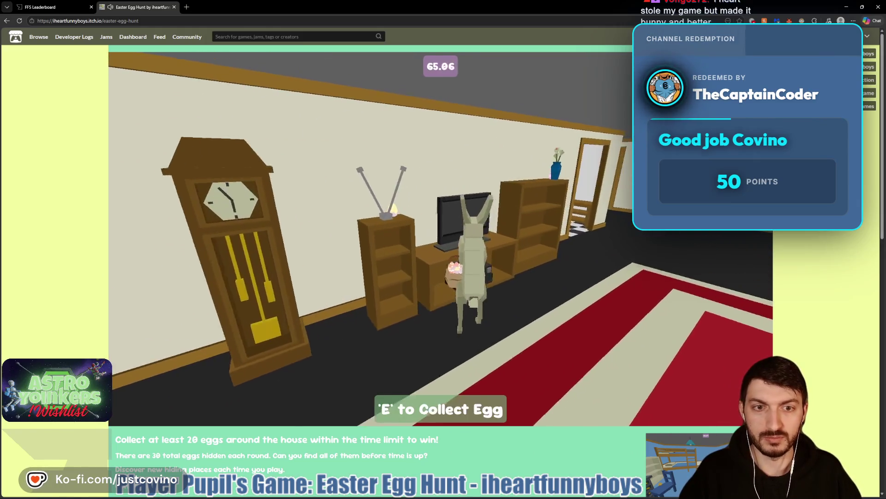
key(a)
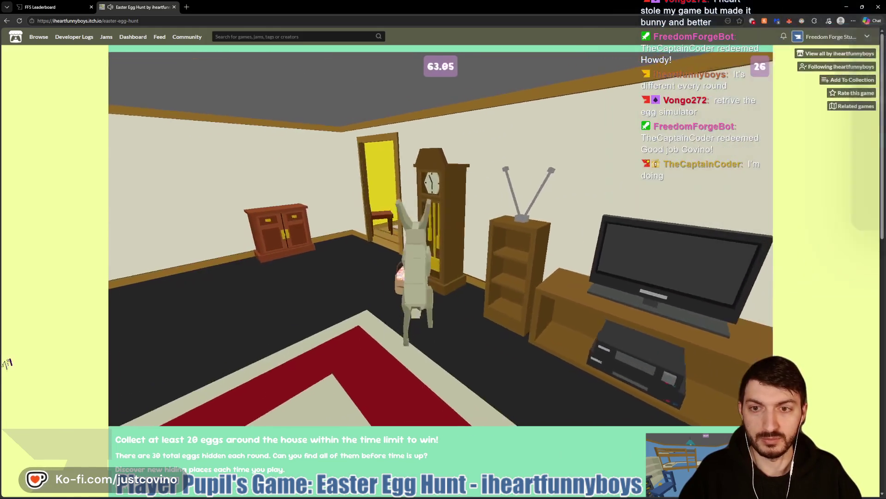
key(w)
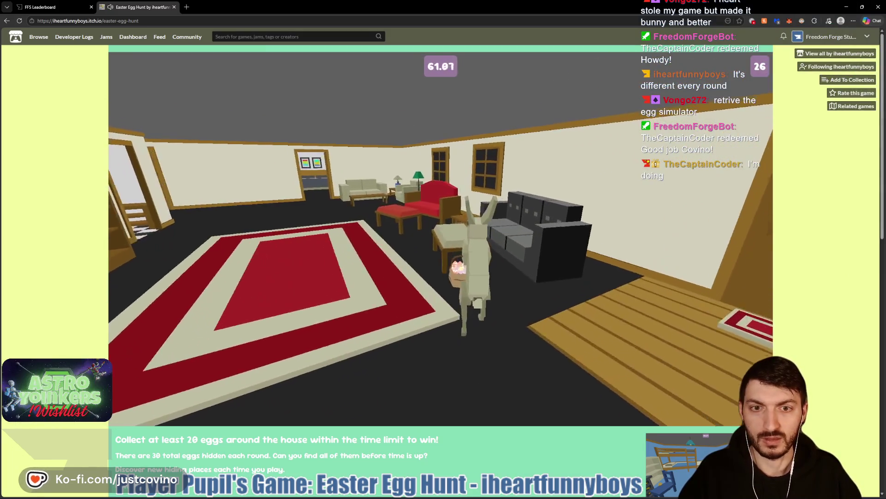
key(a)
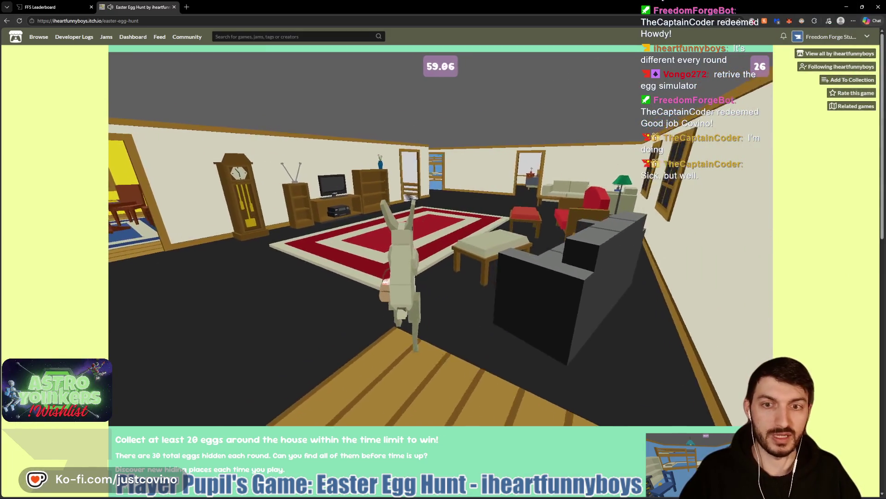
key(d)
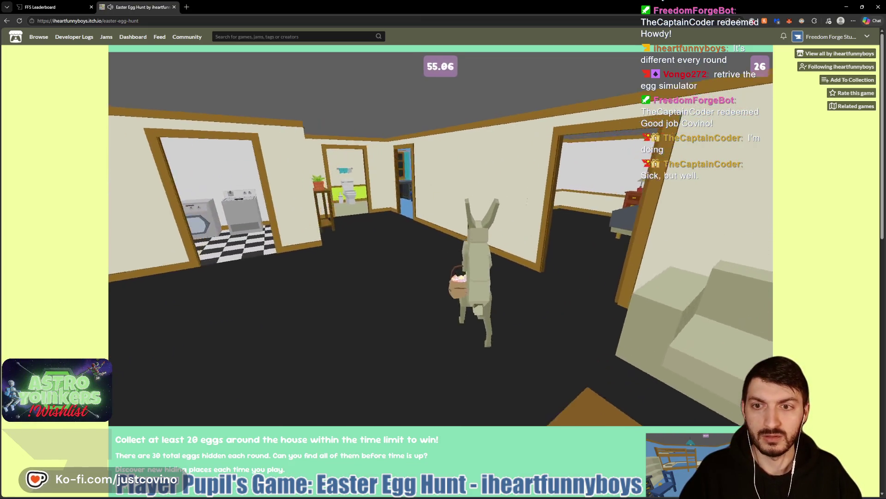
Step: Search the office desk by the windows, then walk past the wardrobe into the hallway
key(a)
key(w)
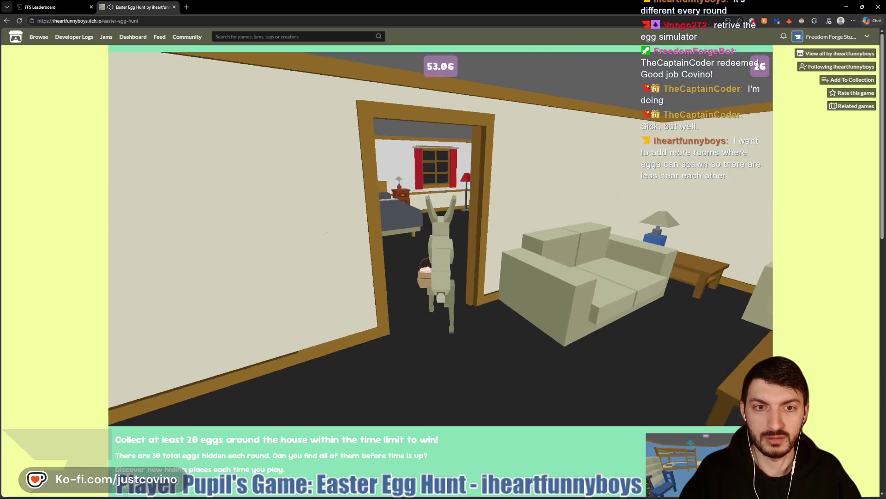
key(d)
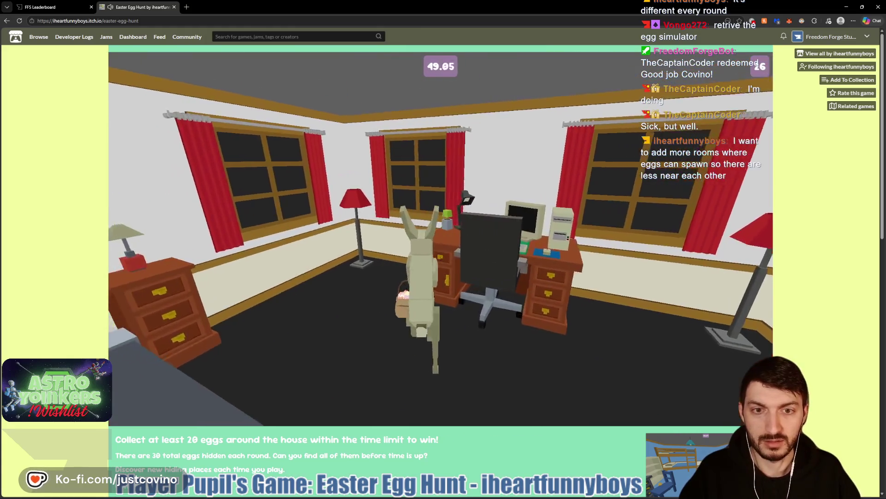
key(a)
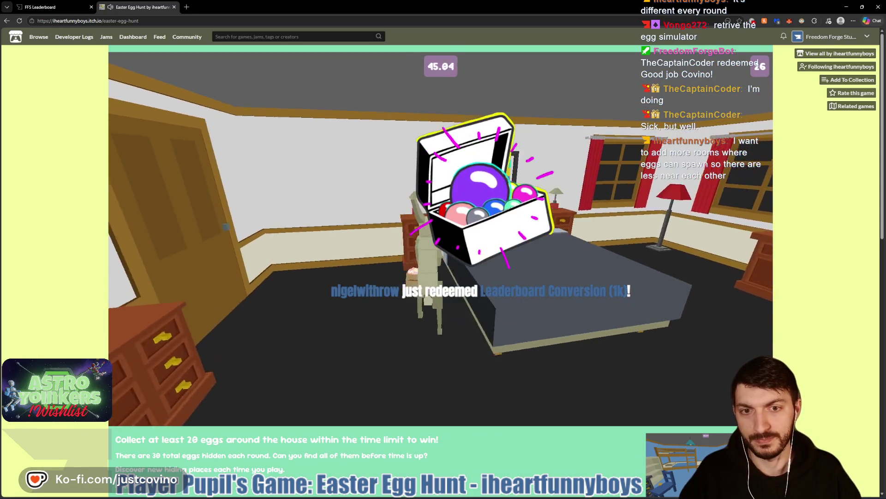
key(a)
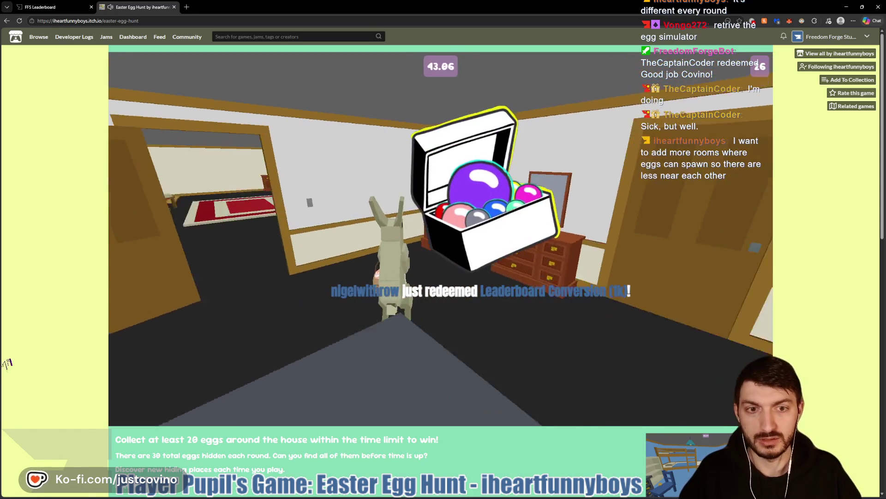
key(d)
key(w)
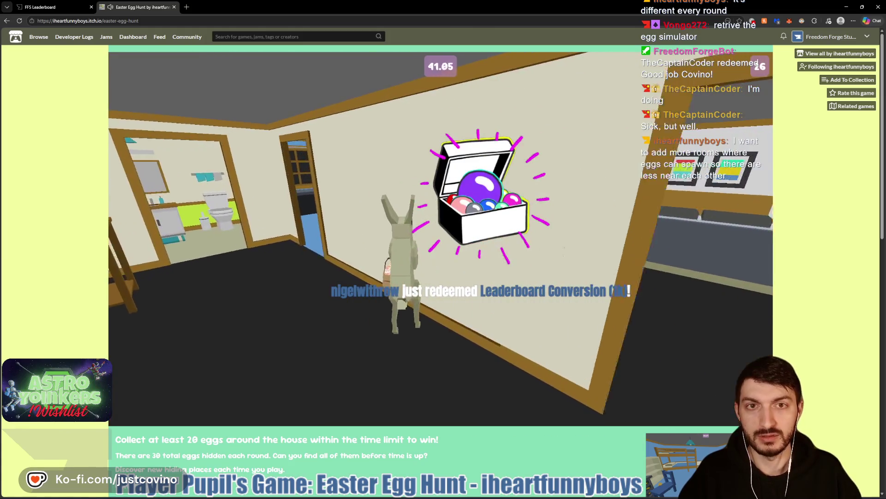
Step: Check the blue bunk-bed bedroom, hopping onto the dresser beside the TV
key(w)
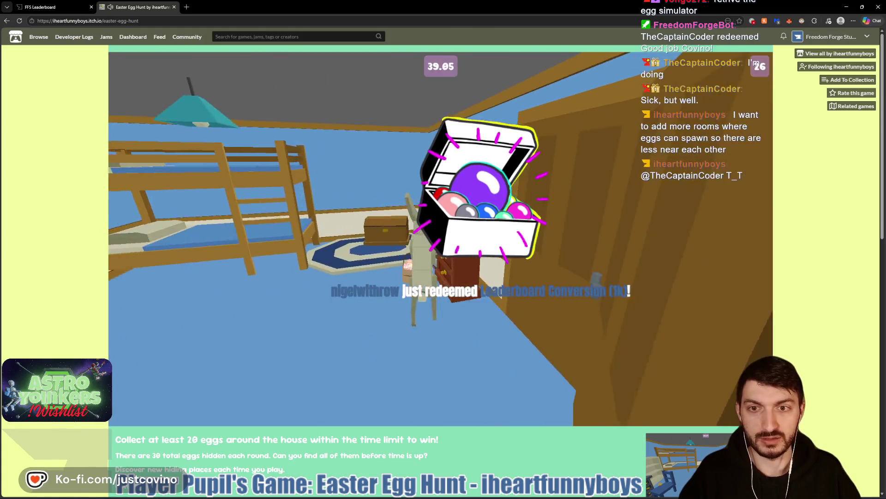
key(d)
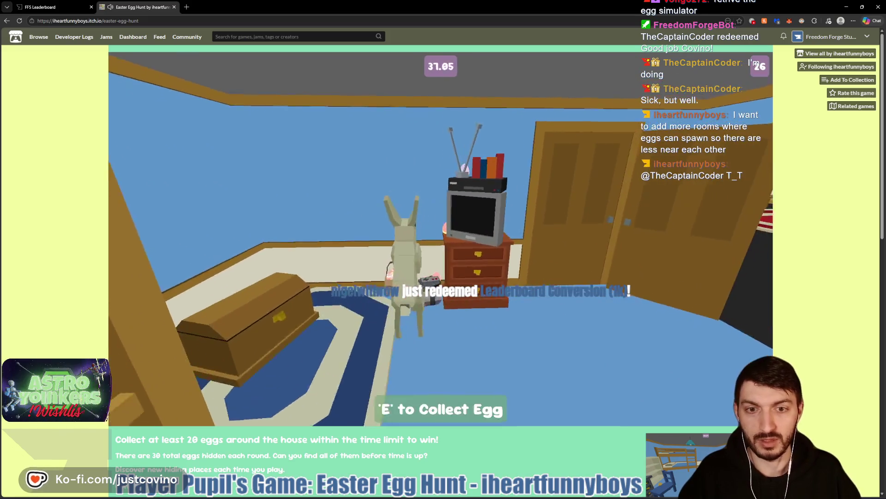
key(w)
key(space)
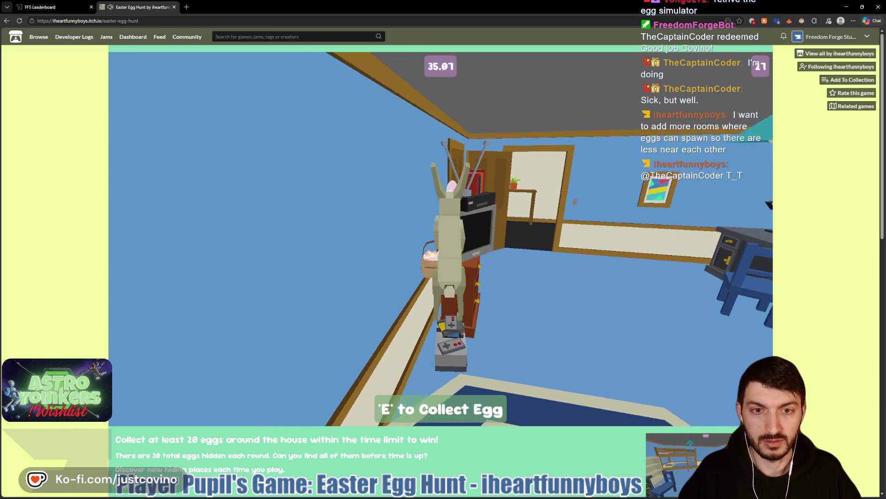
key(s)
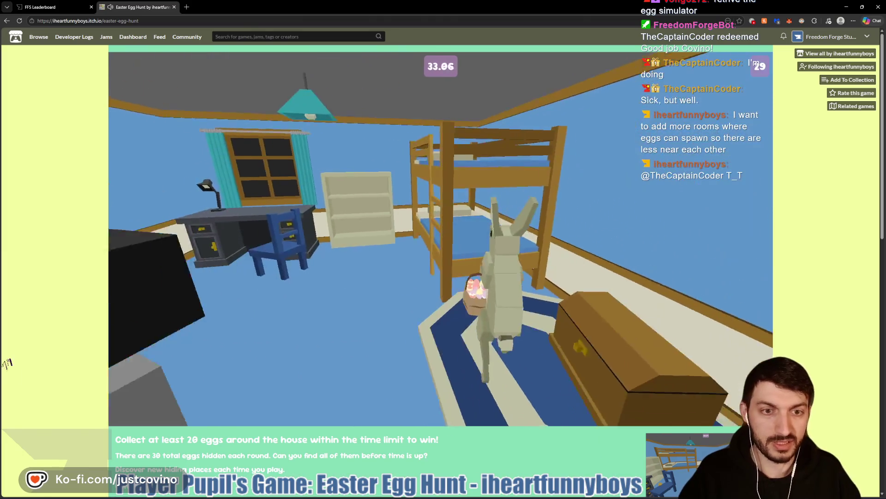
key(w)
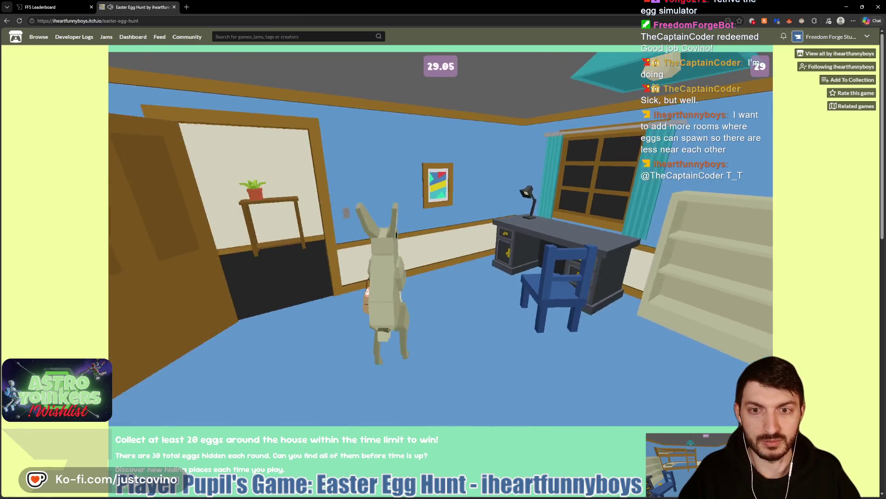
Step: Walk back through the dining room and kitchen into the living room as time runs out
key(w)
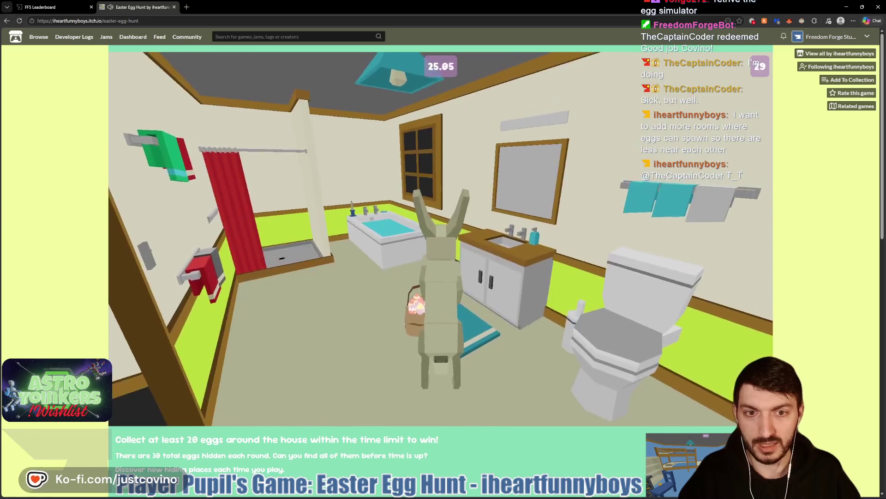
key(s)
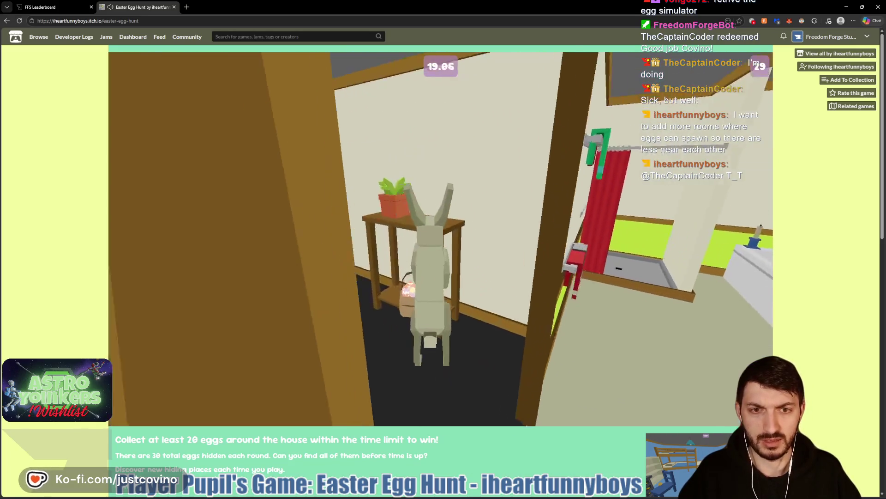
key(a)
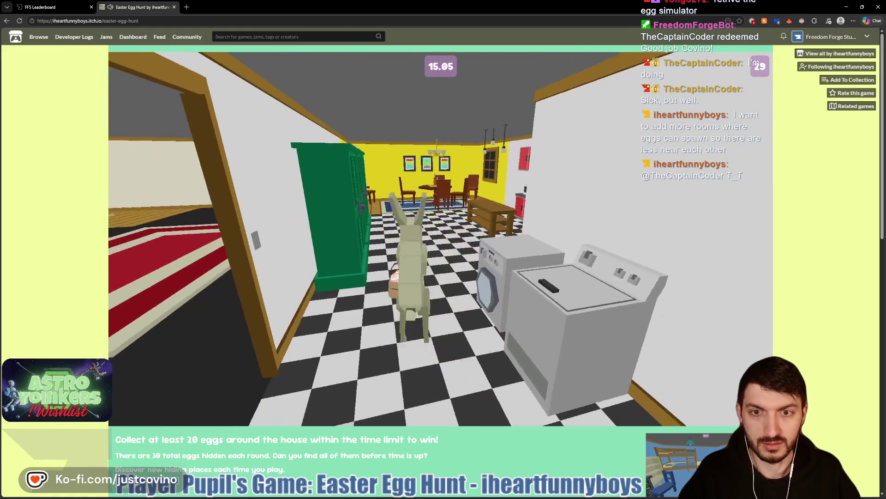
key(a)
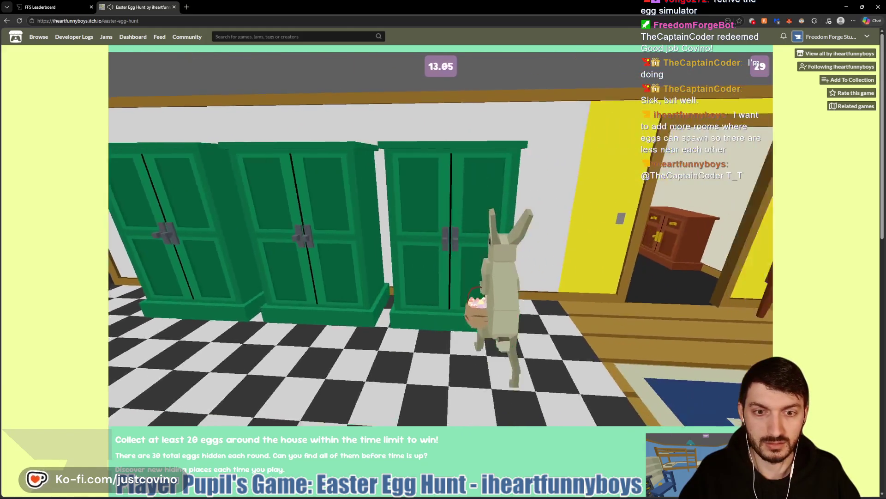
key(w)
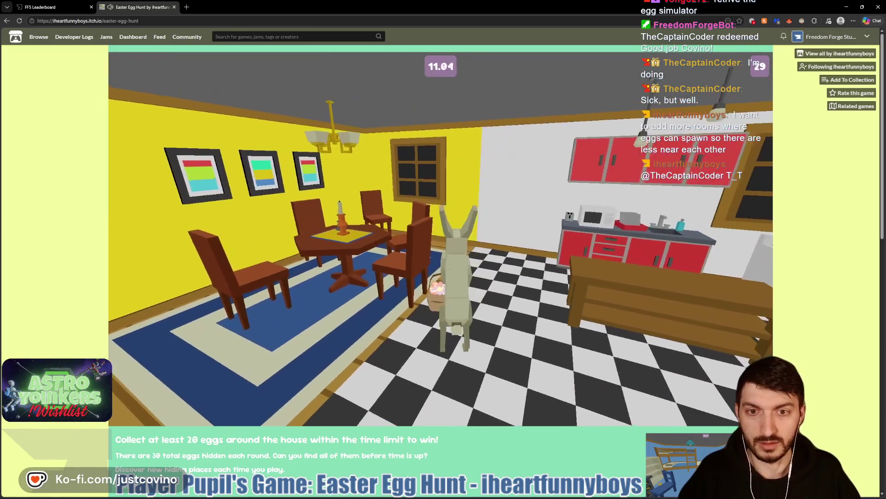
key(w)
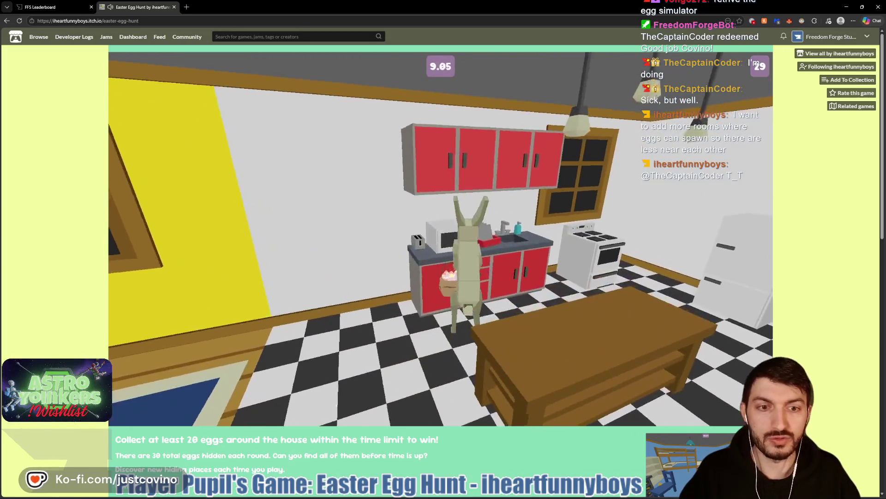
key(w)
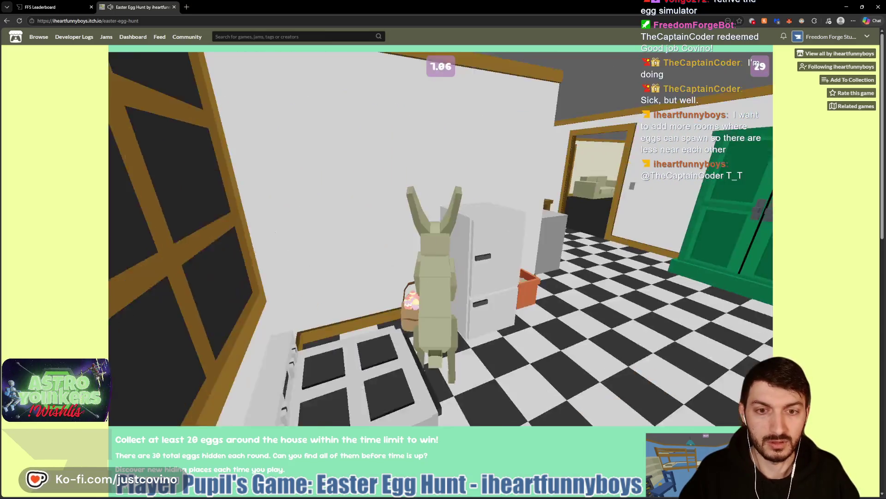
key(w)
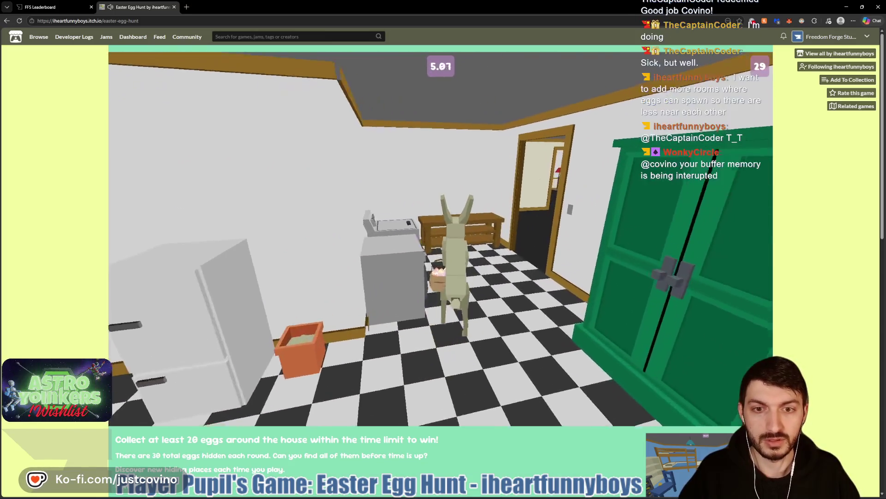
key(w)
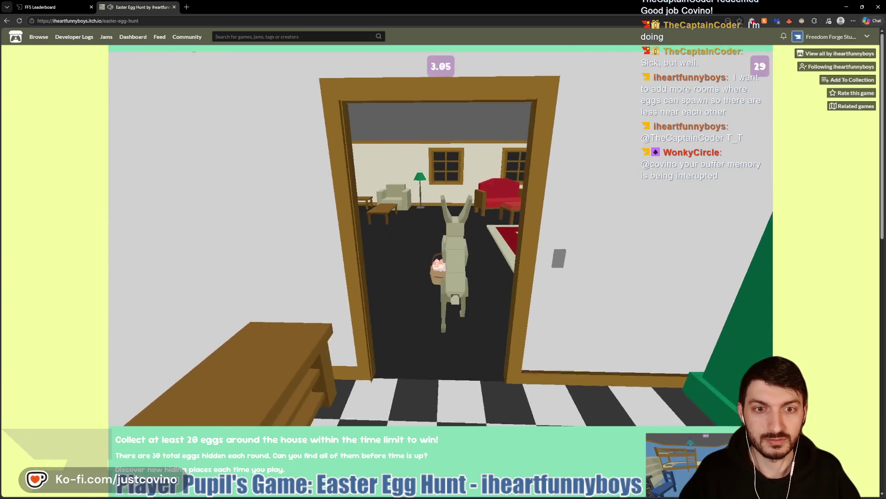
key(w)
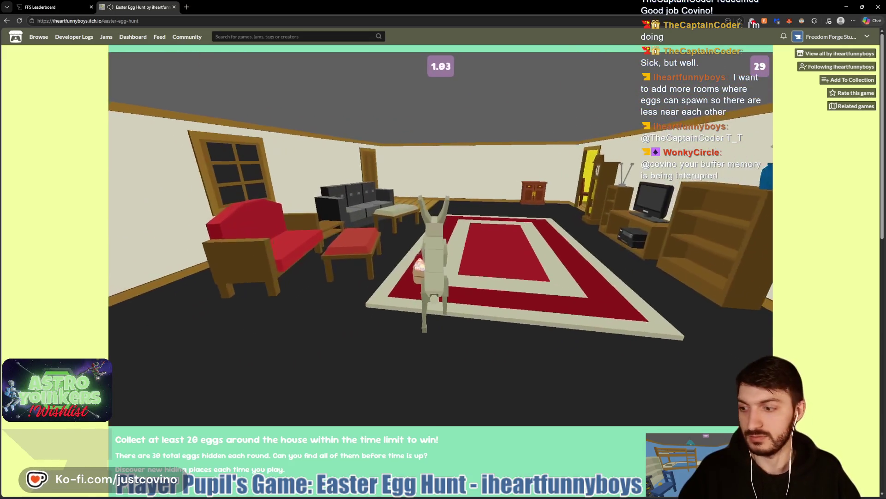
key(w)
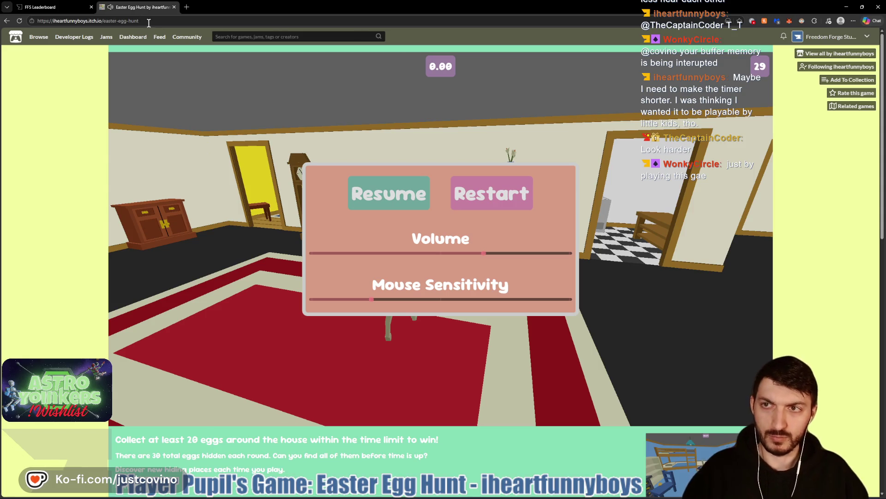
Step: Close the Easter Egg Hunt tab once the timer reaches 0.00 with 29 eggs
click(174, 7)
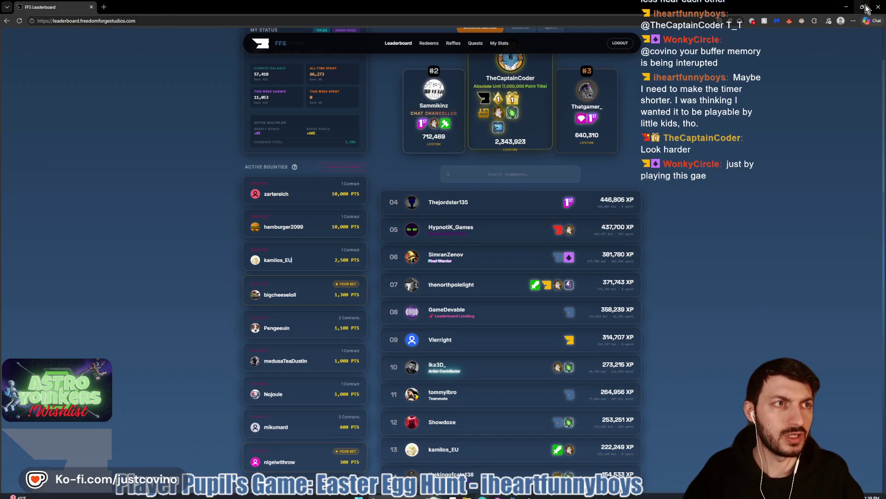
Step: Launch Google Chrome by searching 'chrome' in the system search
key(super+Down)
key(super)
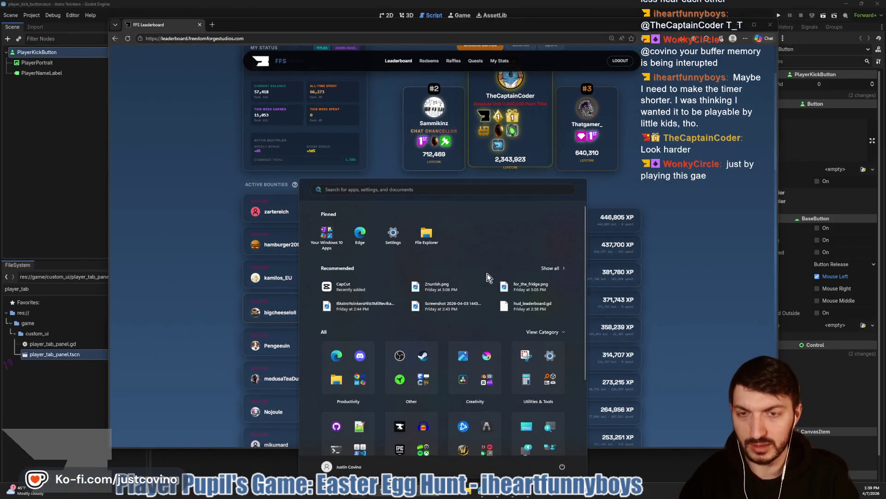
text(chrome)
click(339, 240)
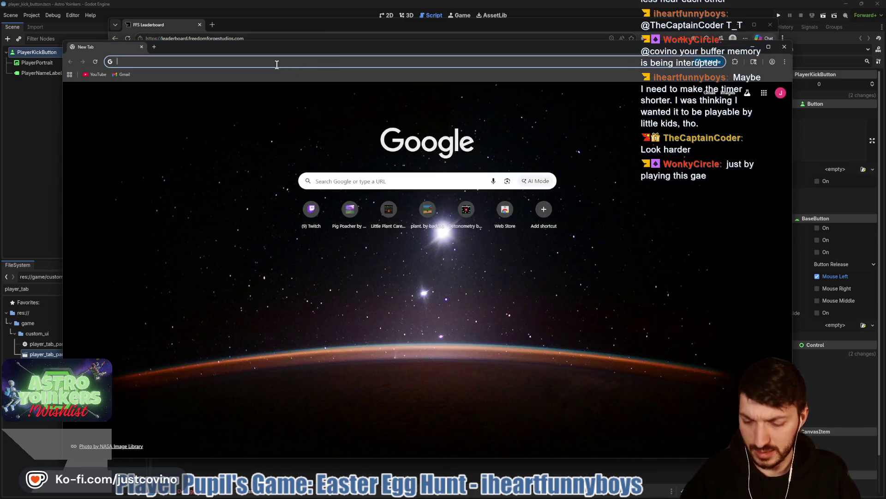
Step: Load the Easter Egg Hunt itch.io page, run the game and maximize the browser window
text(https://iheartfunnyboys.itch.io/easter-egg-hunt)
key(Return)
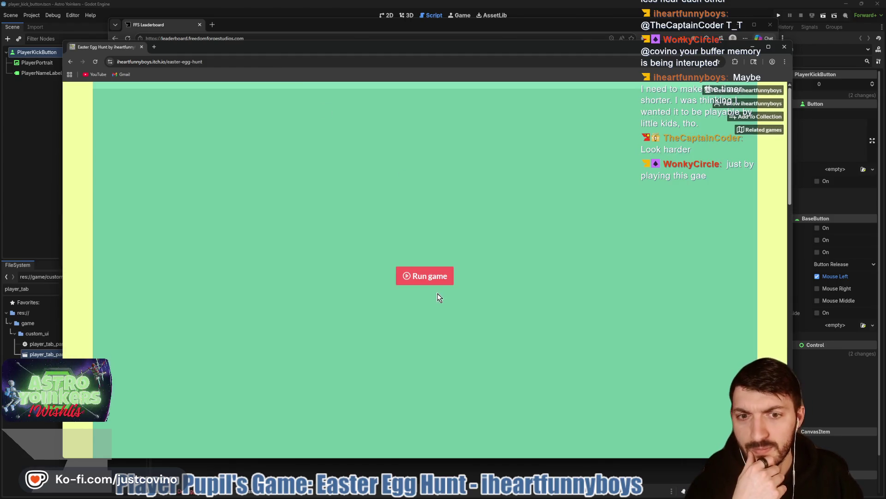
click(438, 276)
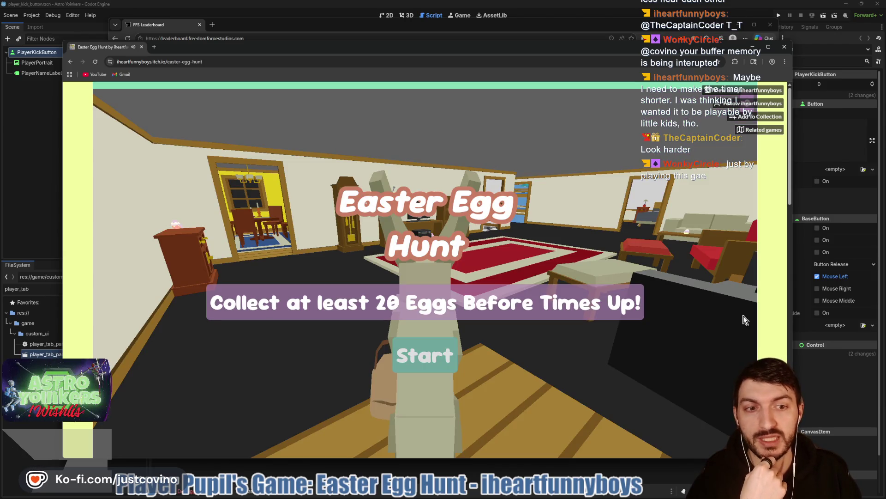
click(768, 47)
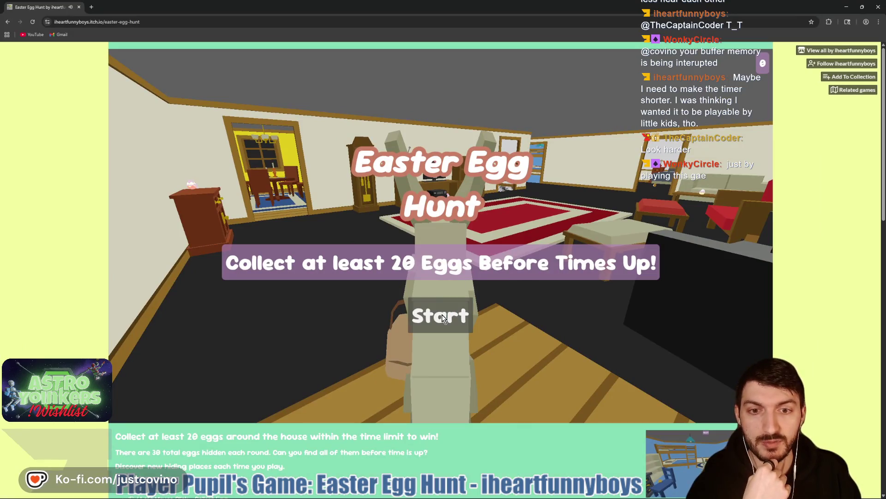
Step: Start a new egg hunt round and grab the egg on the rug
click(443, 317)
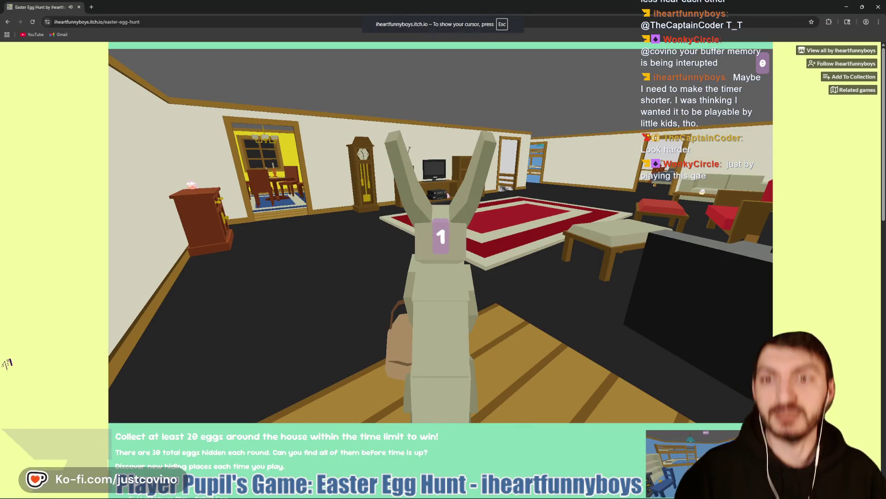
key(w)
key(w)
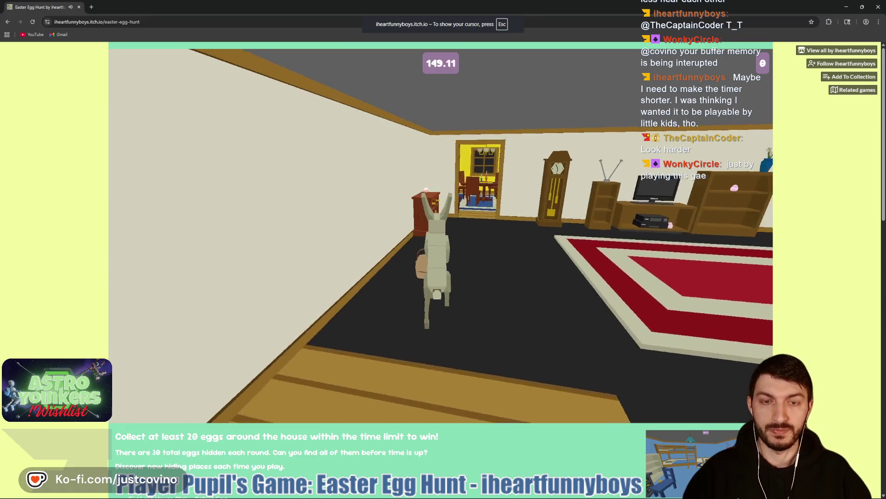
key(w)
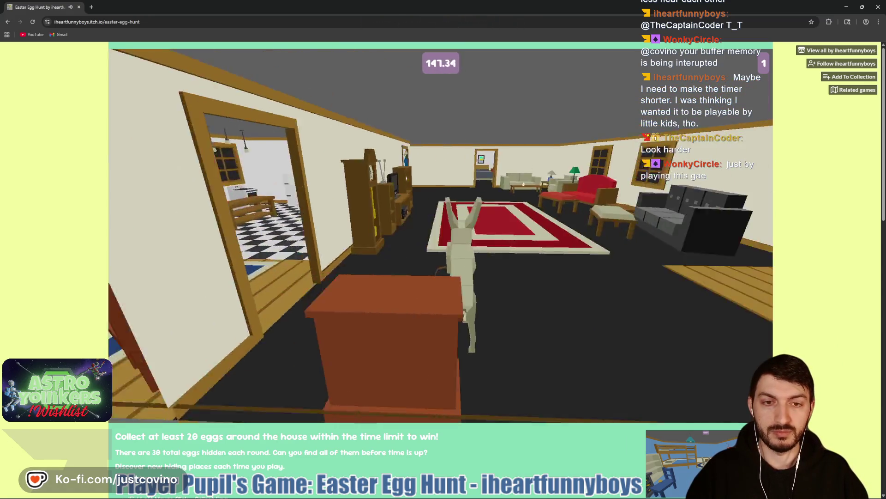
key(w)
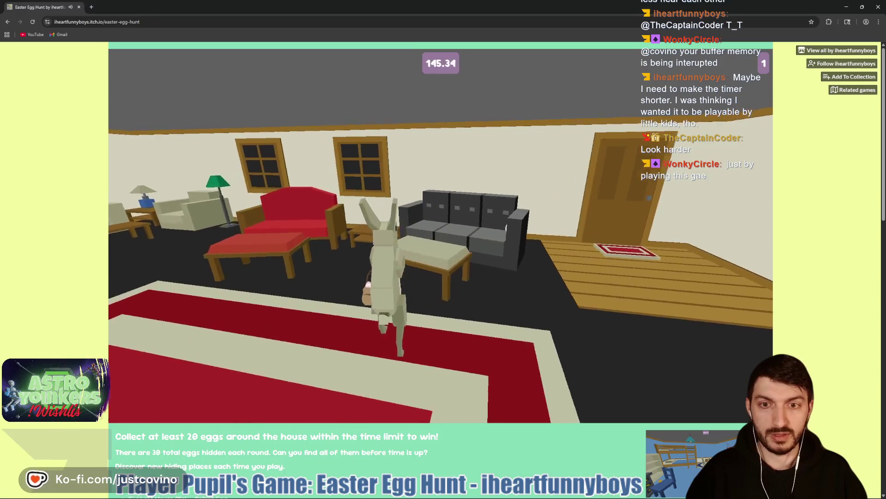
Step: Collect eggs by the TV stand, sofa and side table, reaching 10 eggs
key(w)
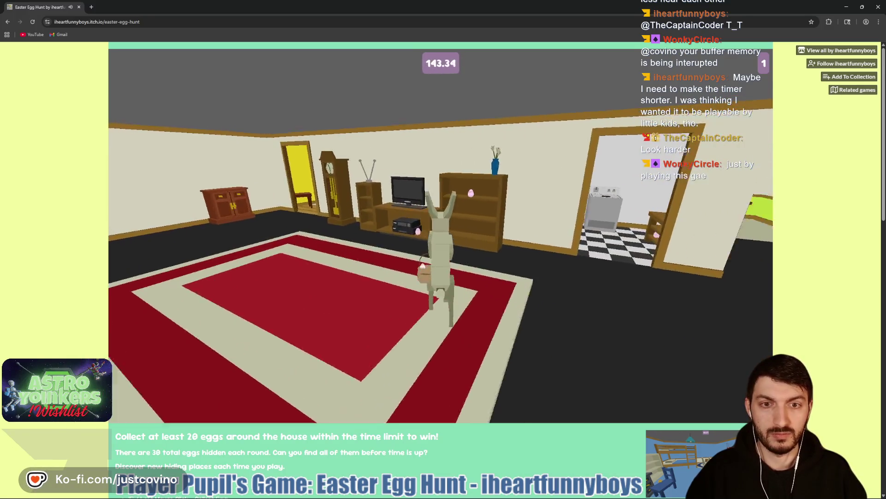
key(w)
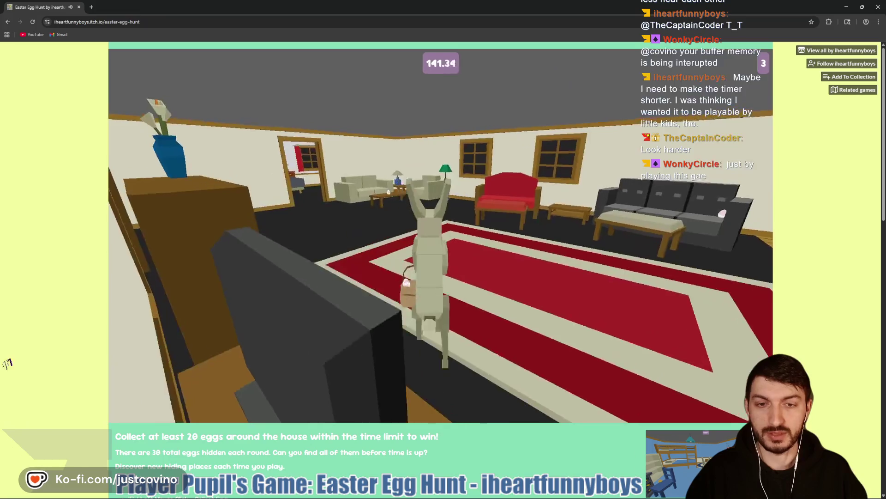
key(w)
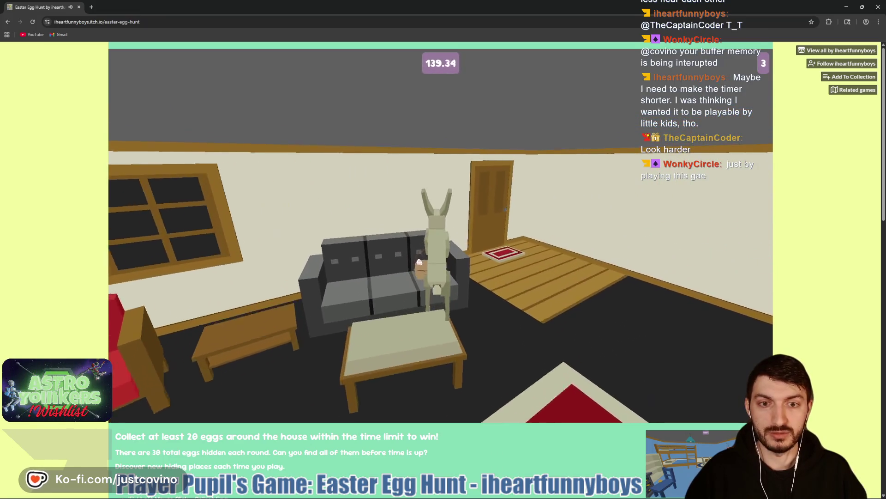
key(w)
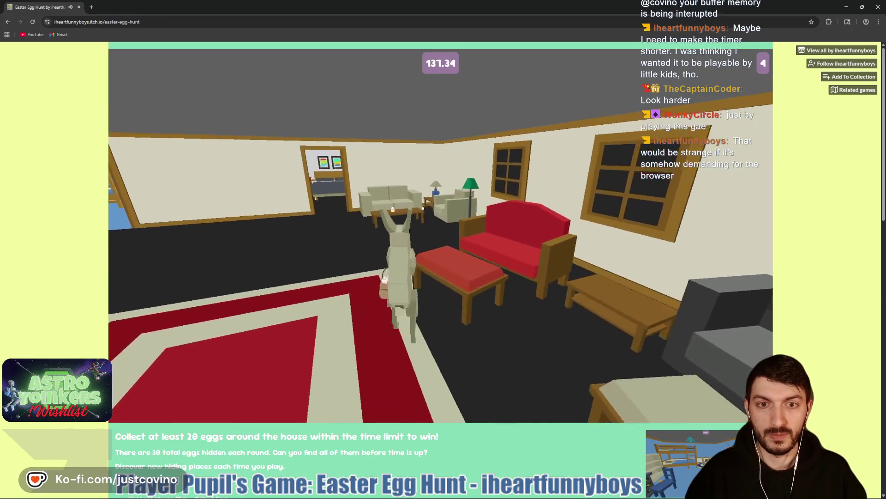
key(w)
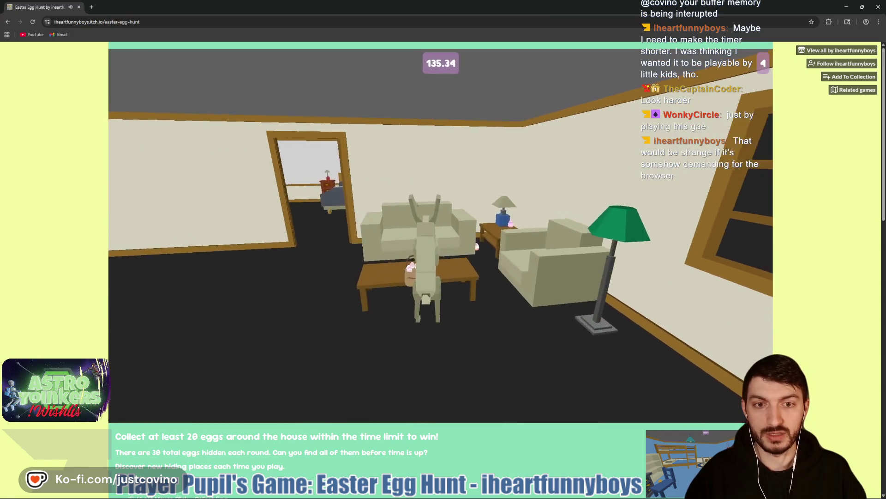
key(w)
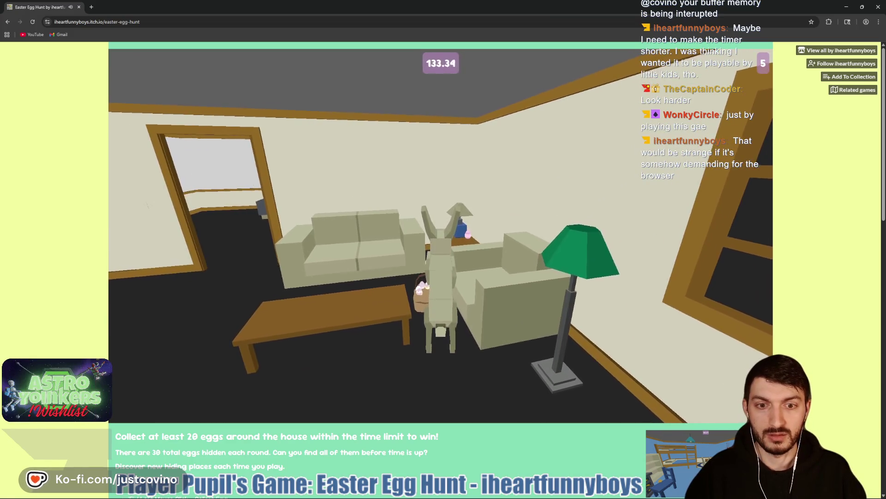
Step: Grab eggs by the sofa, then enter the bedroom and collect the egg beside the desk
key(e)
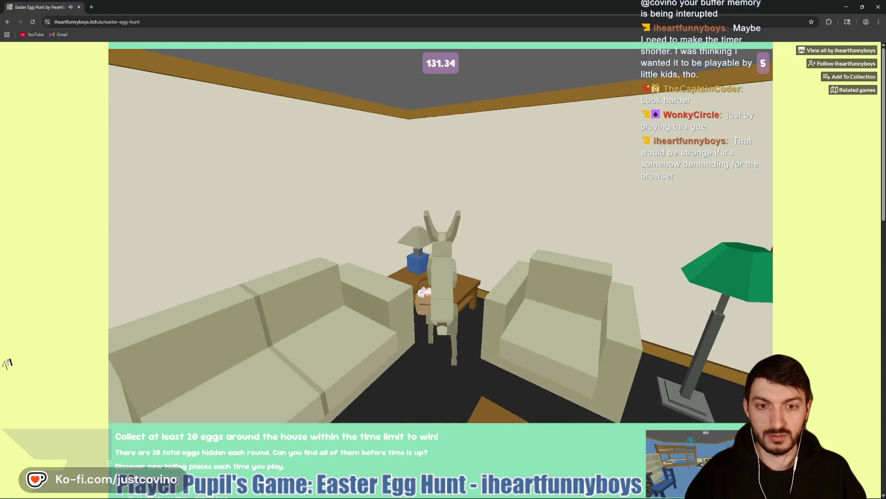
key(w)
key(e)
key(w)
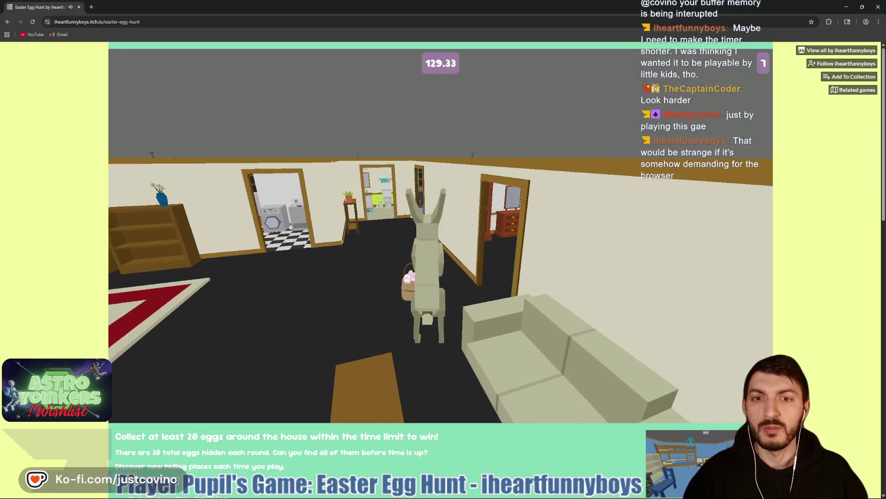
key(w)
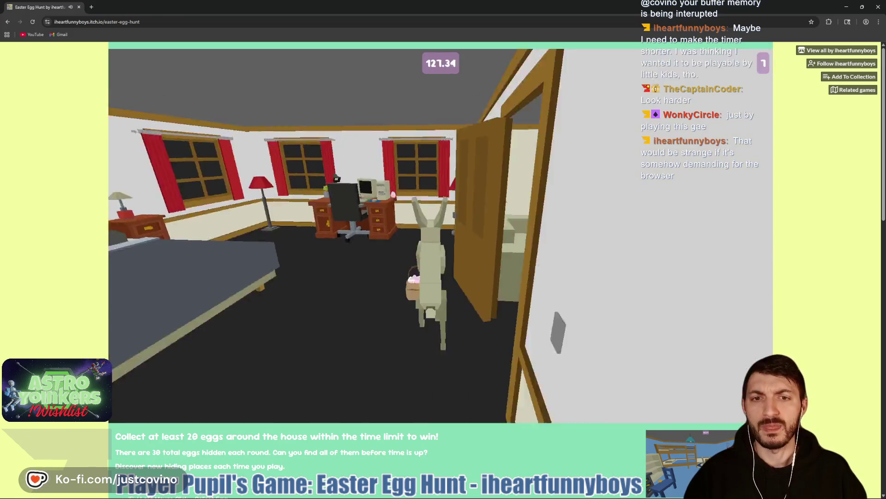
key(w)
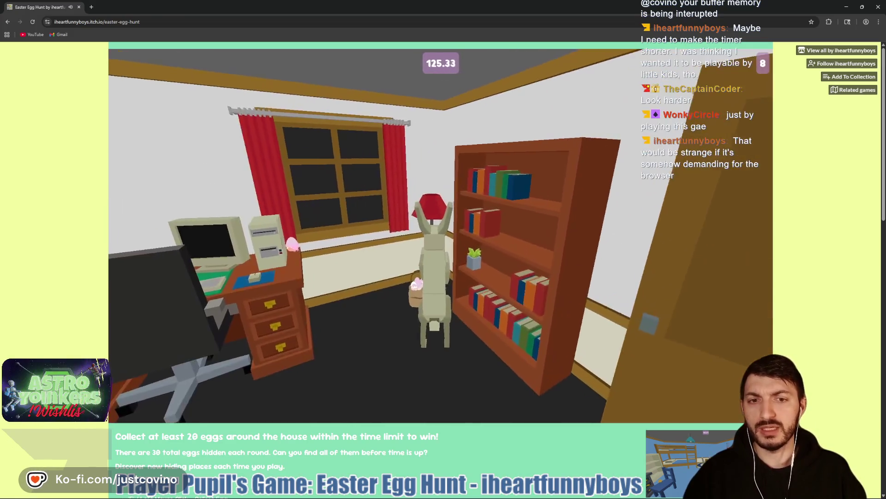
key(e)
Step: Search around the bed, desk, dresser and wardrobe for more eggs
key(w)
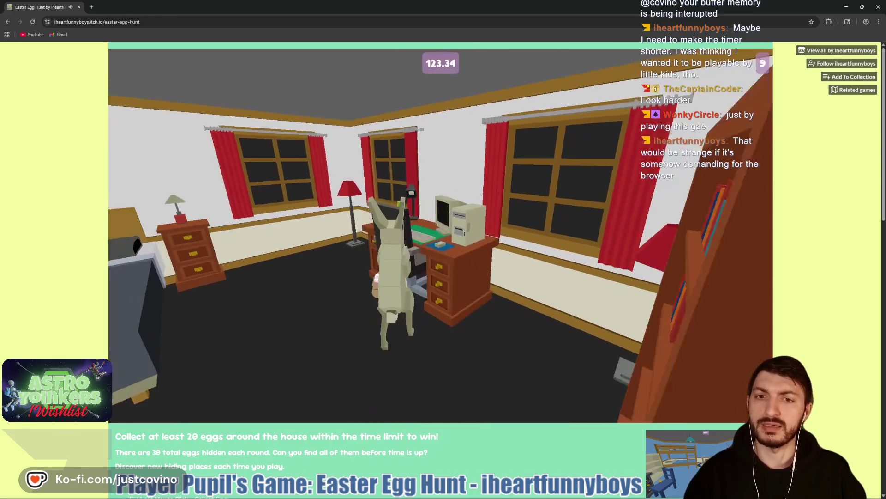
key(w)
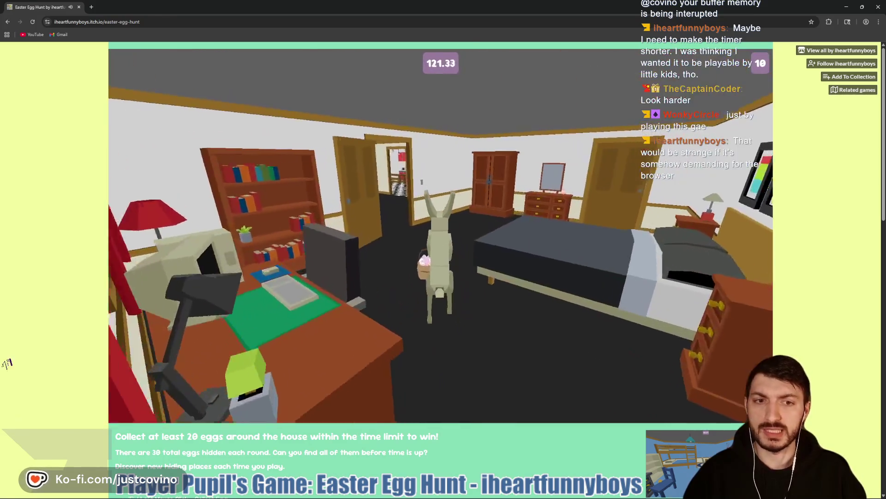
key(w)
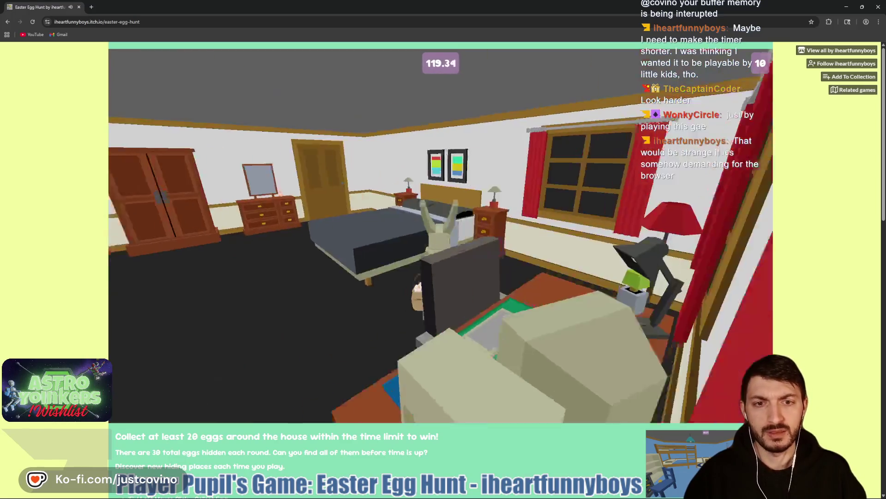
key(w)
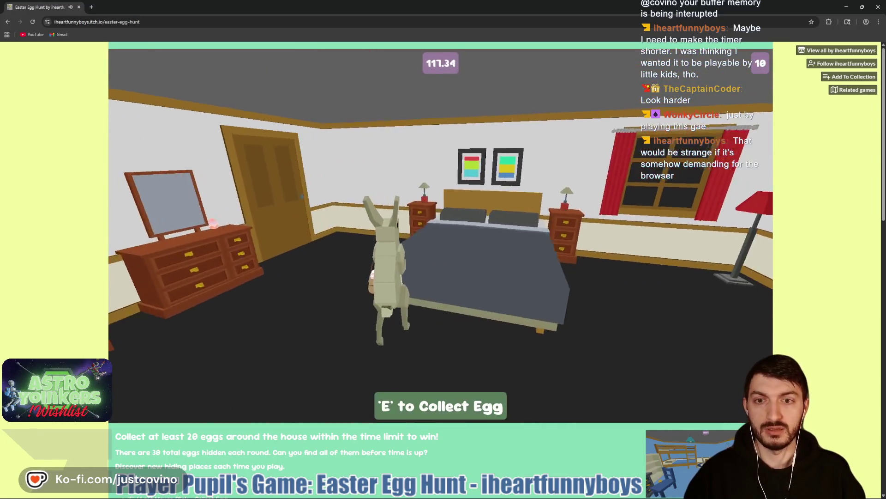
key(w)
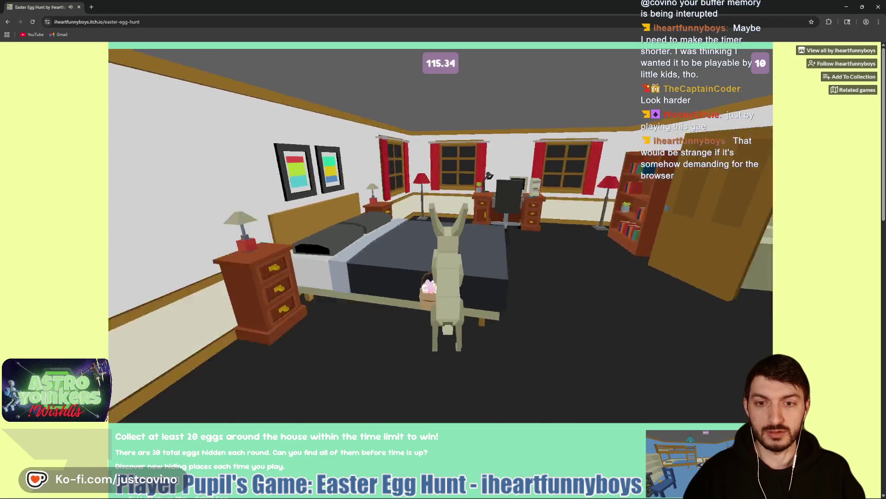
key(w)
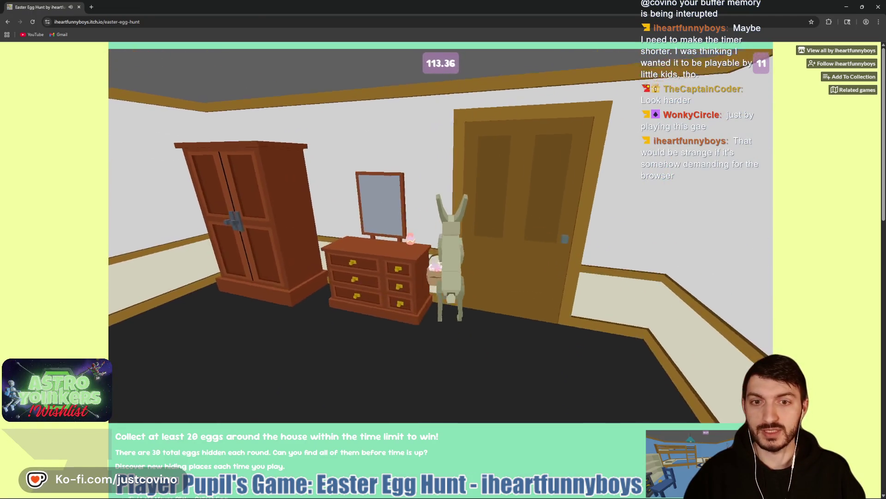
Step: Go down the hallway and collect the eggs in the room with the TV
key(w)
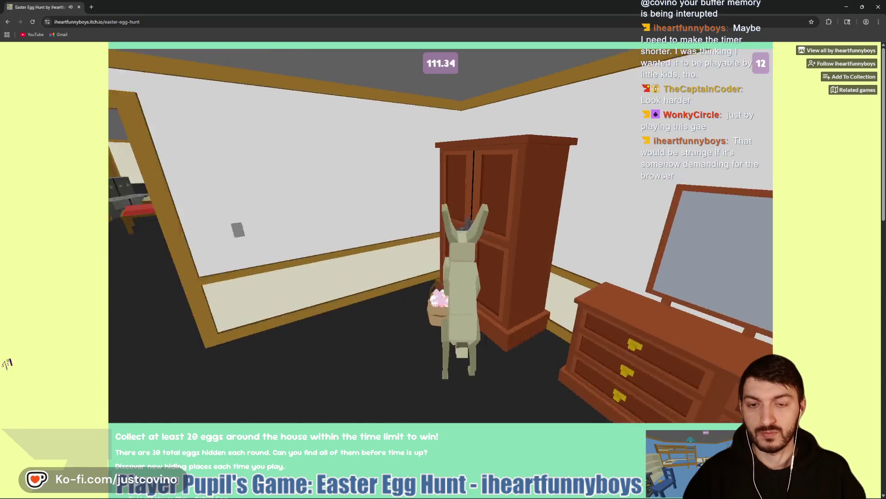
key(w)
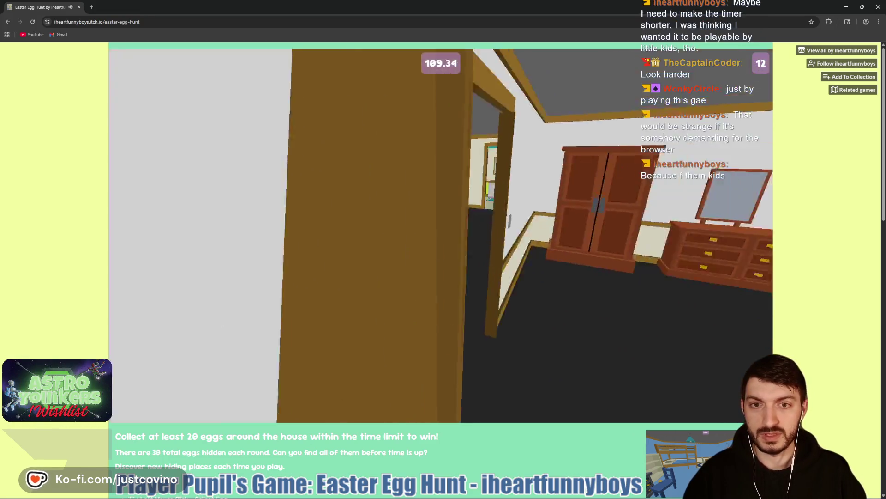
key(w)
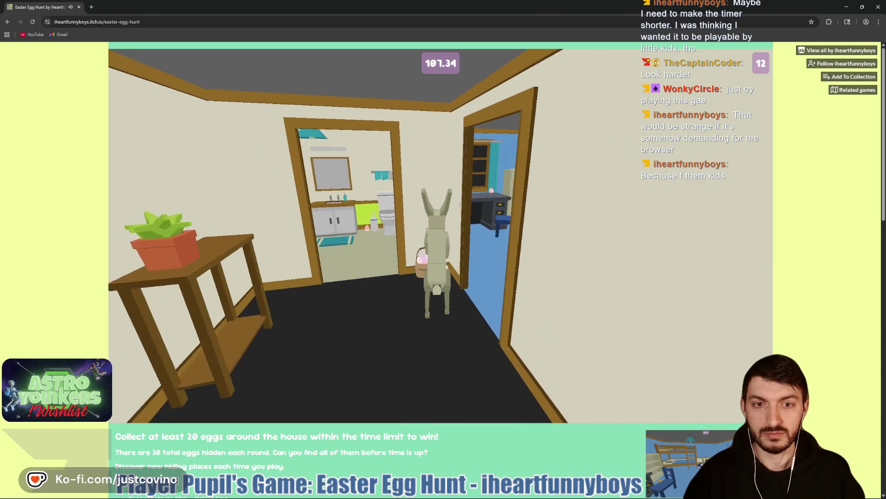
key(w)
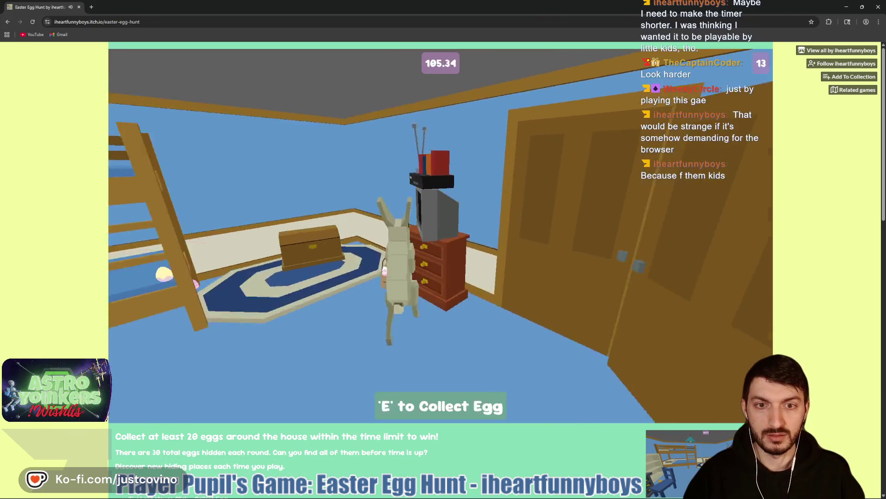
key(e)
key(e)
Step: Collect the eggs around the bunk bed and desk in the bunk-bed bedroom
key(w)
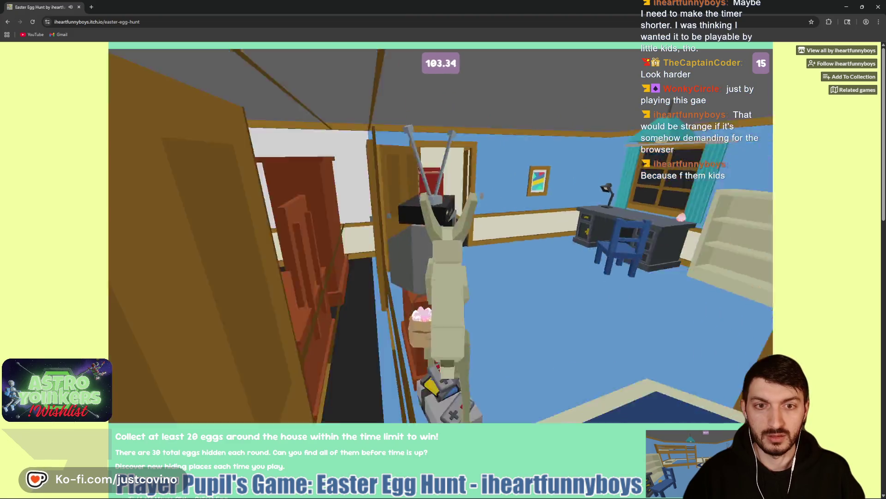
key(w)
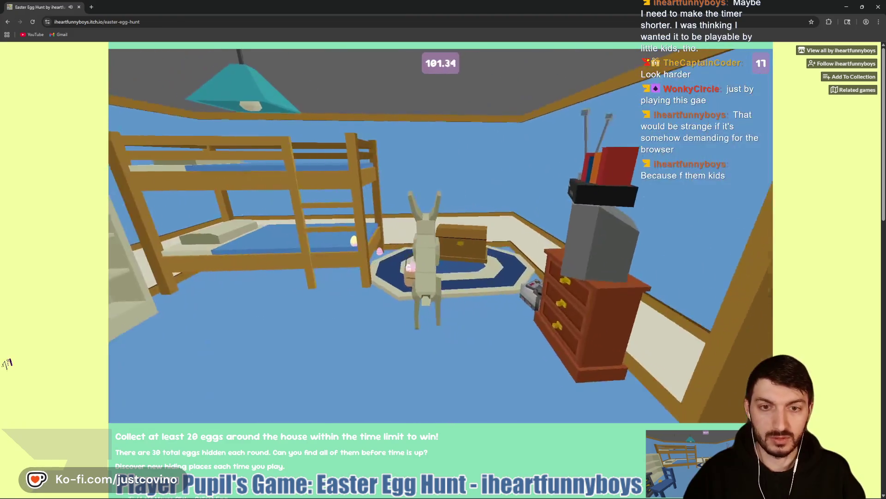
key(w)
key(e)
key(e)
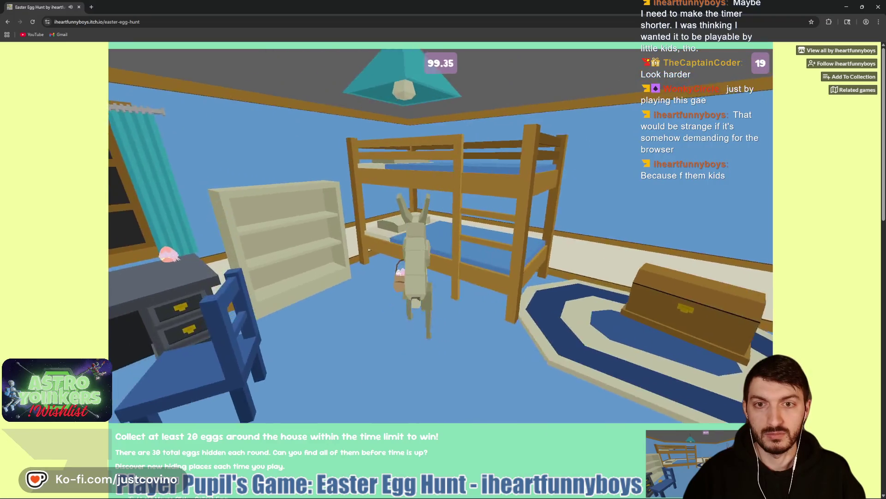
key(w)
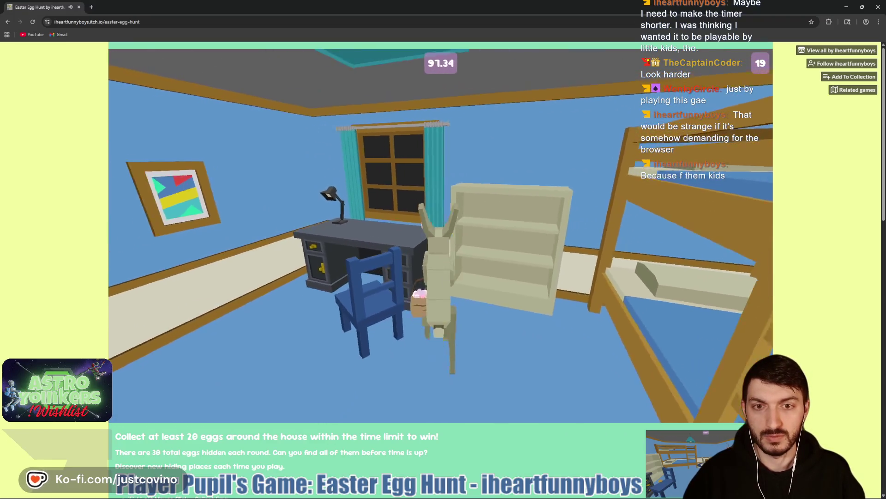
key(e)
key(s)
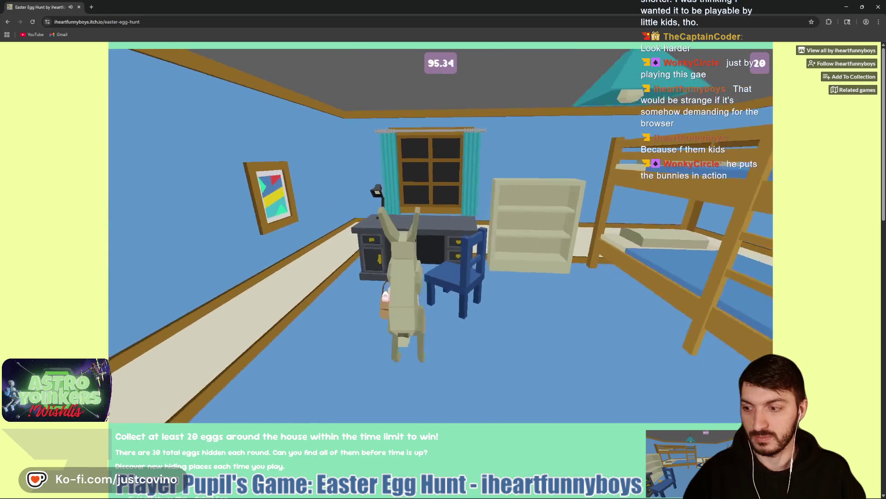
Step: Search the bathroom, collecting eggs near the tub and towel rack
key(w)
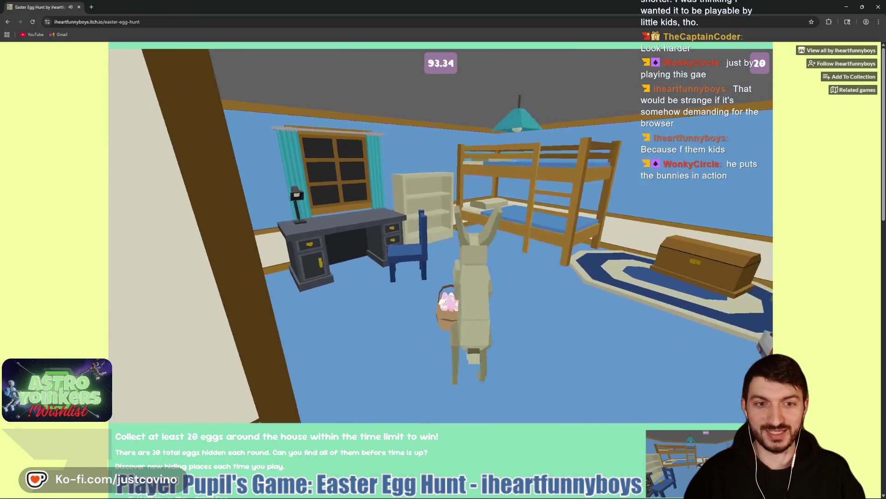
key(w)
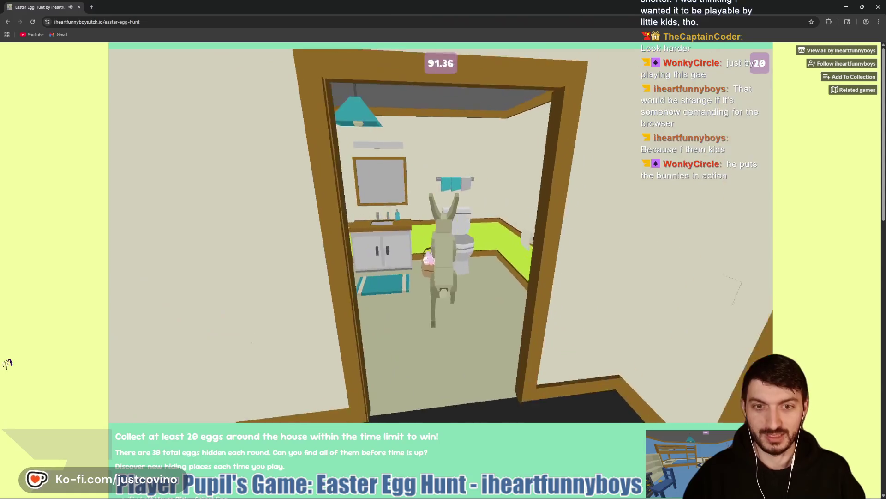
key(e)
key(w)
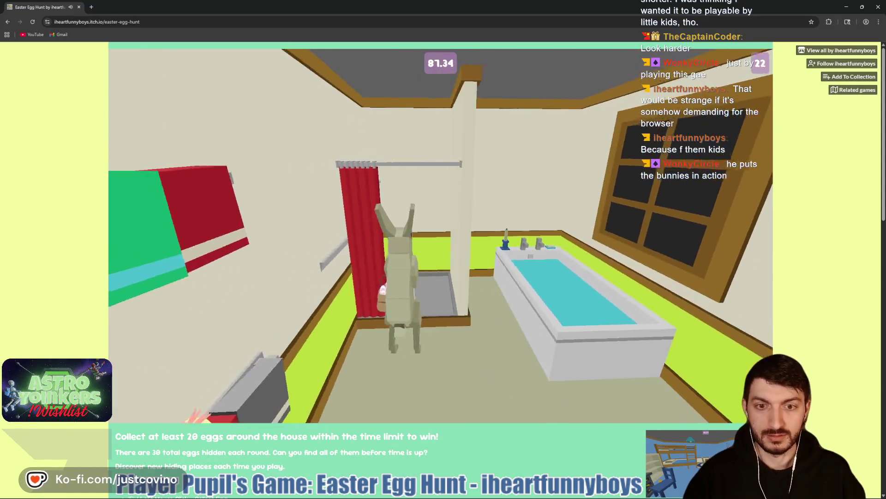
key(w)
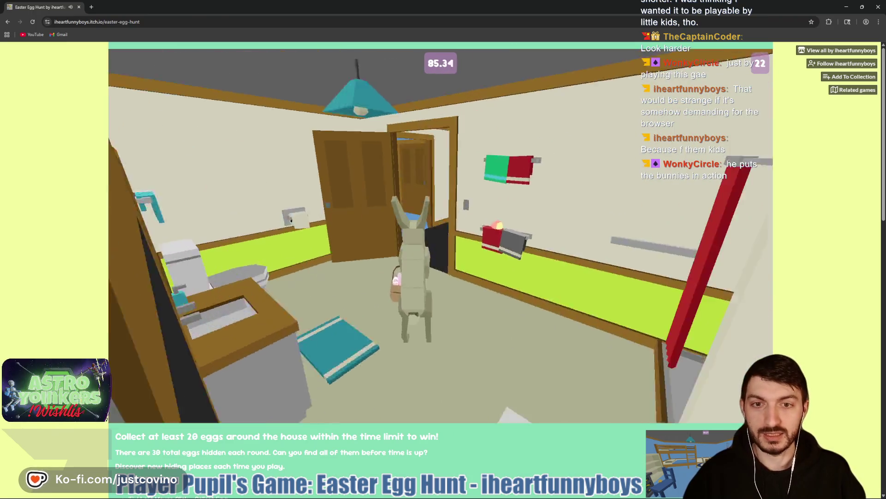
key(w)
key(e)
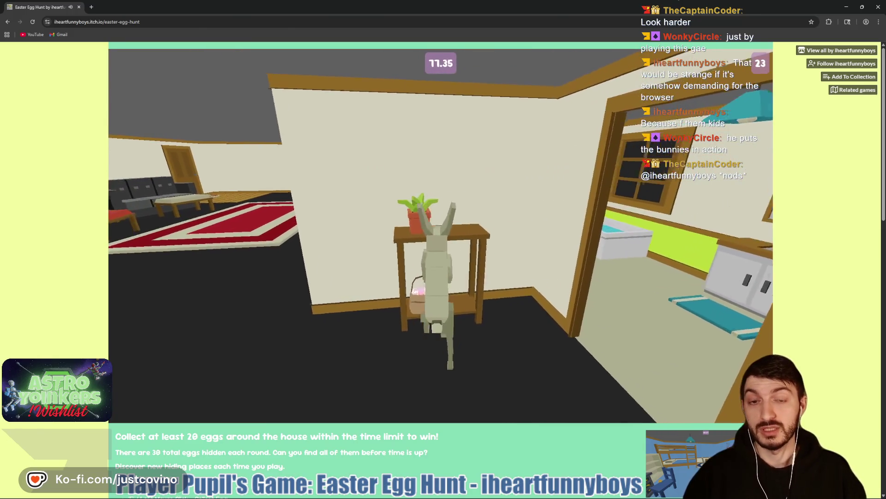
Step: Search the laundry room and kitchen, then pause the round with about 59 seconds left
key(w)
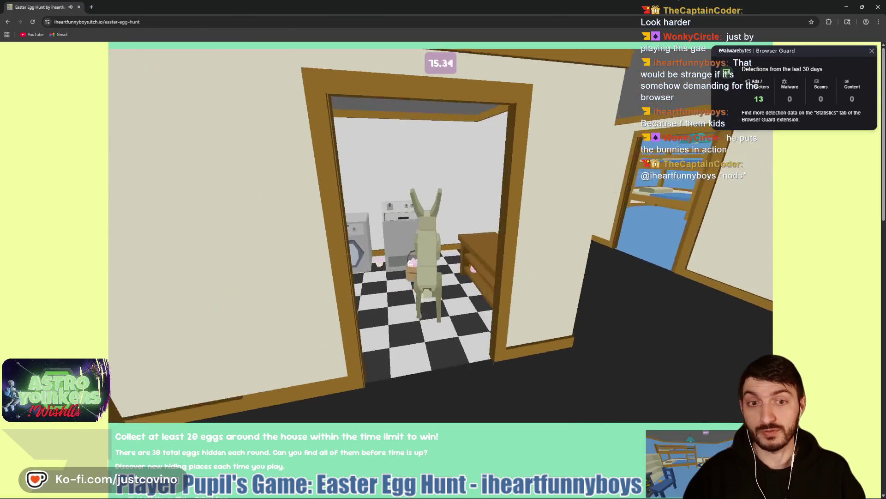
key(w)
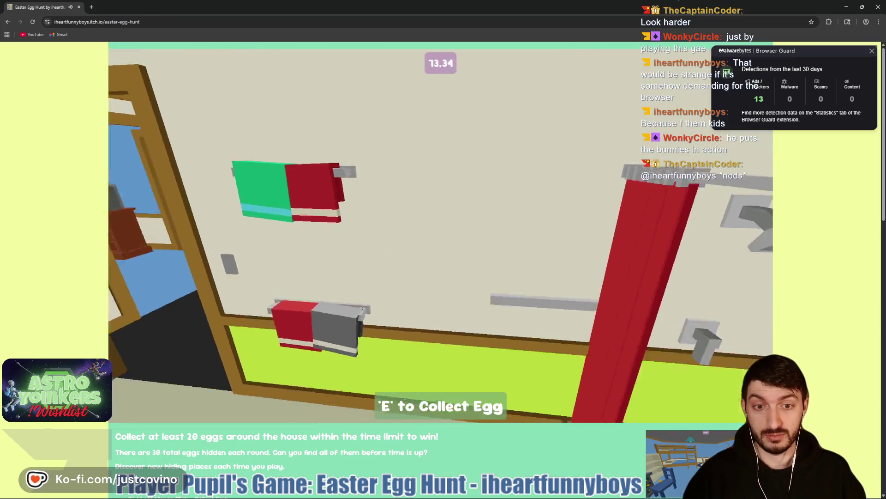
key(e)
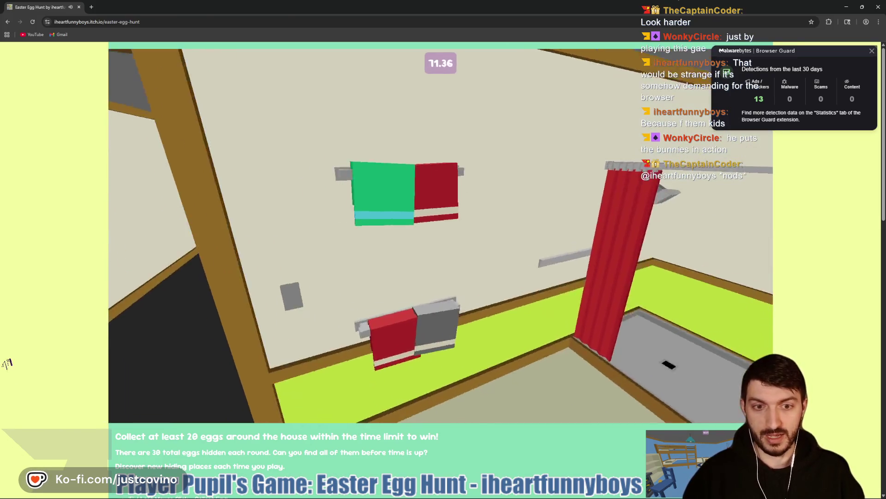
key(w)
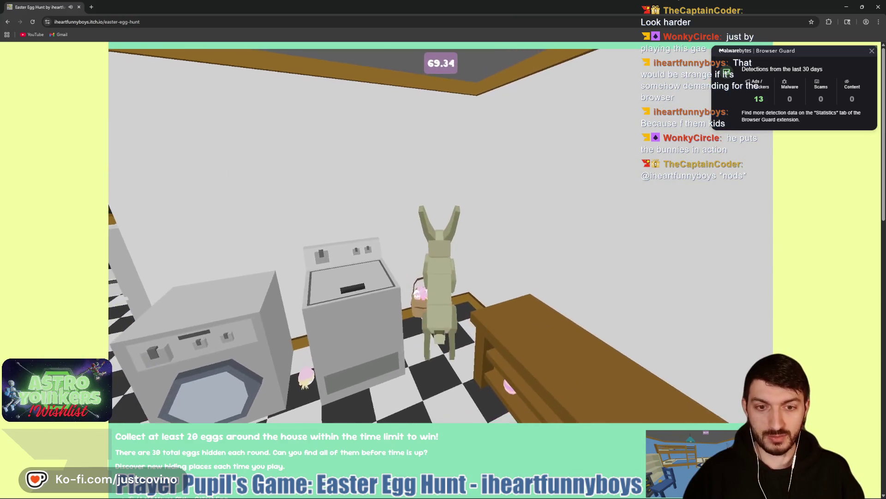
key(w)
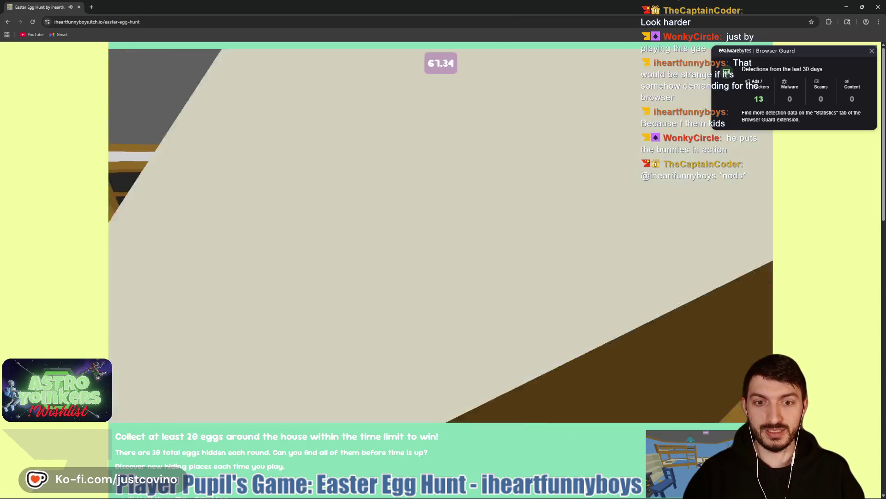
key(w)
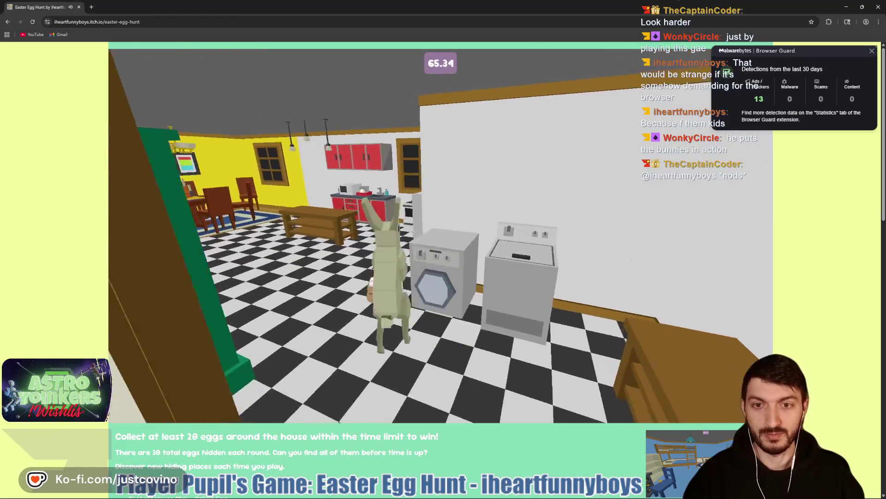
key(w)
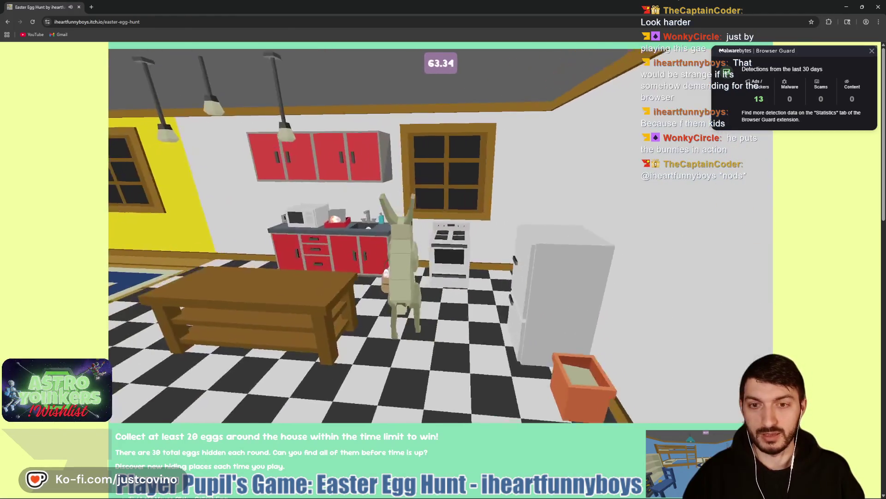
key(w)
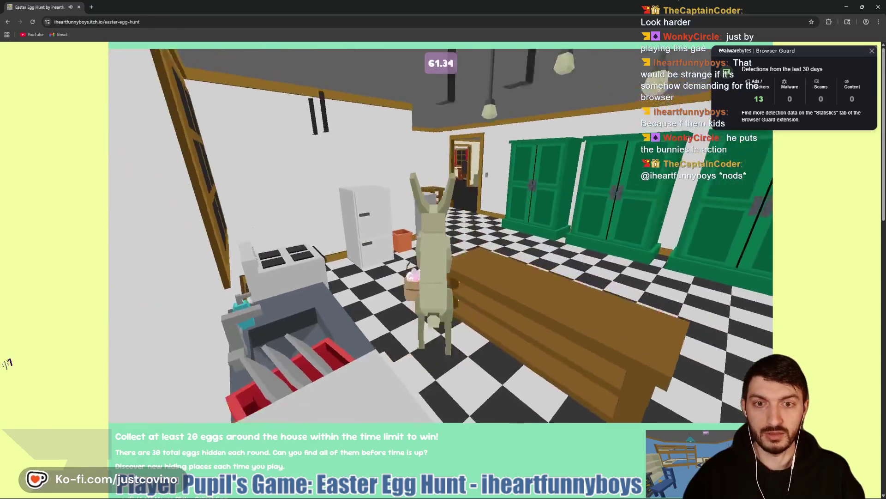
key(Escape)
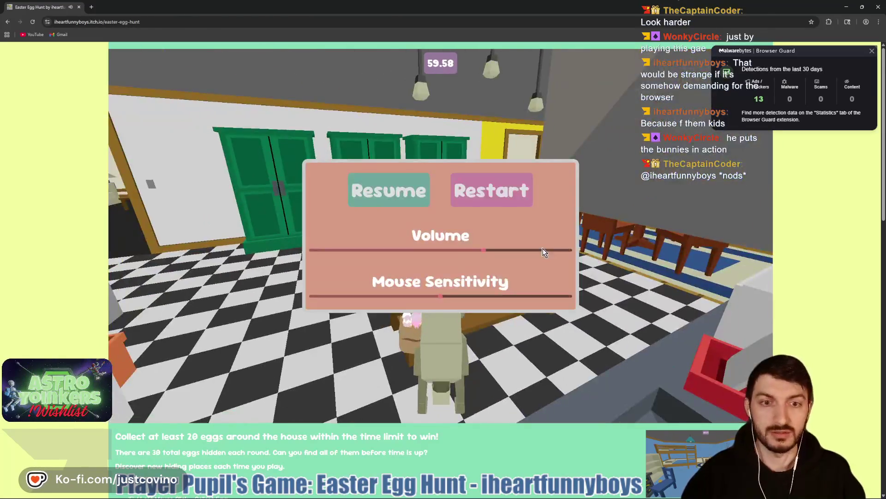
Step: Dismiss the Malwarebytes Browser Guard popup and resume the paused round at 58 seconds
click(873, 52)
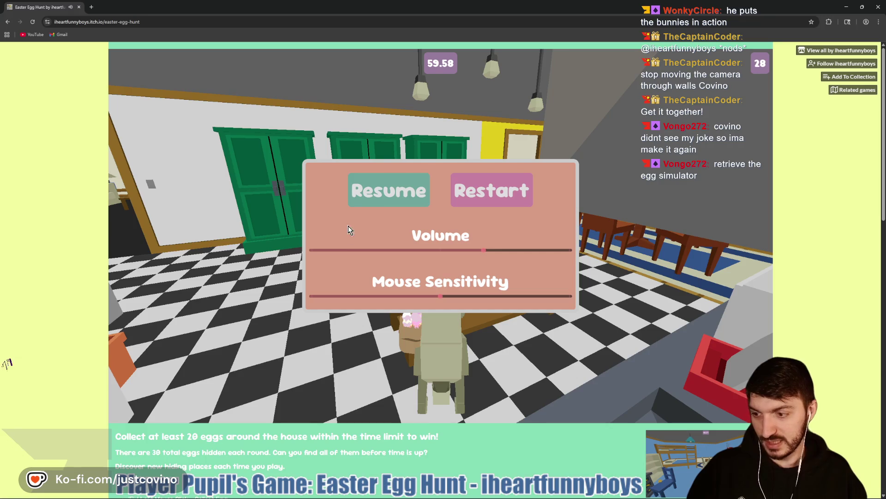
click(423, 194)
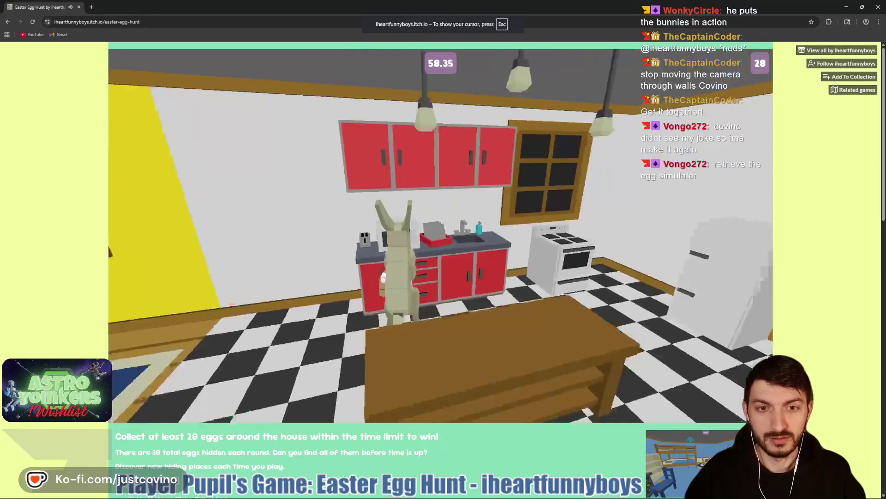
Step: Run through the dining room and kitchen, grabbing an egg to reach 29
key(w)
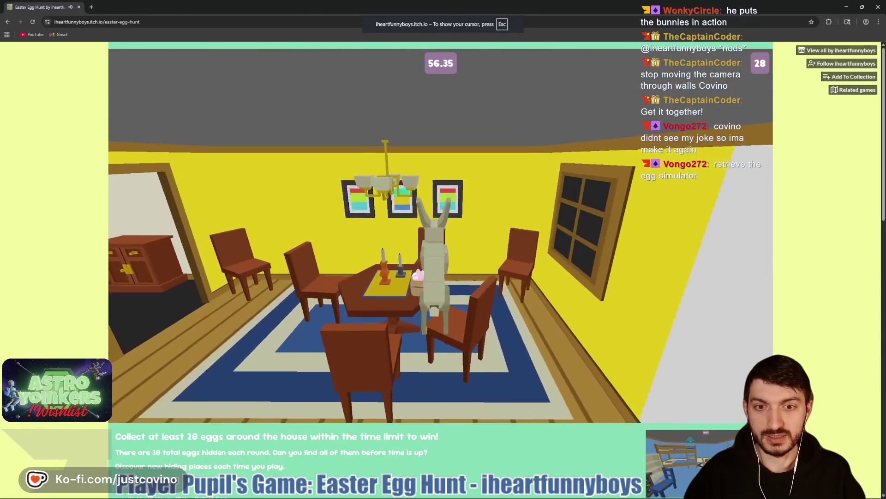
key(w)
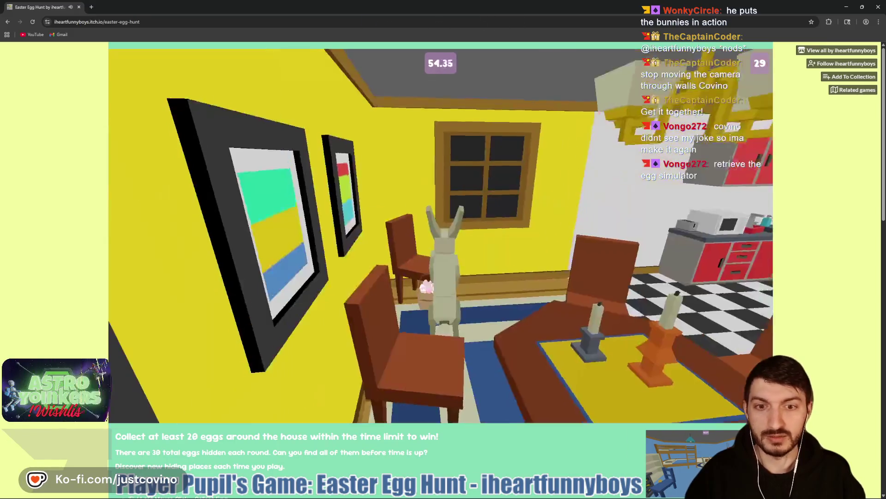
key(w)
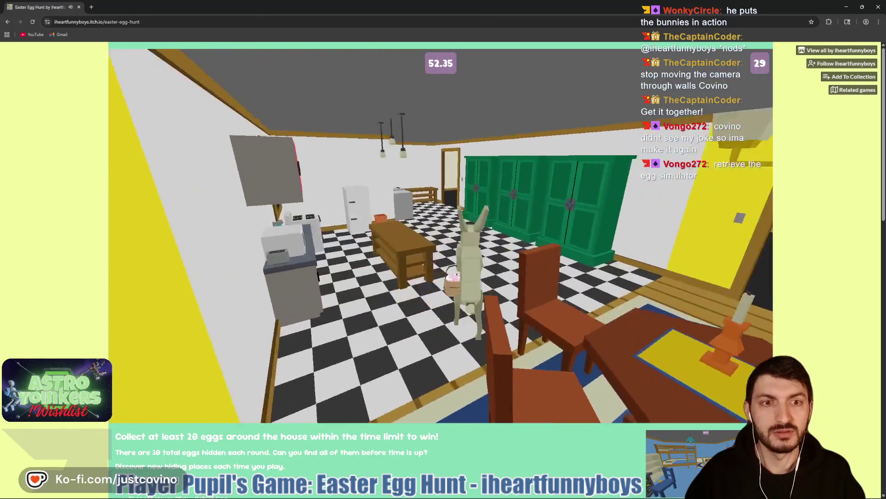
key(w)
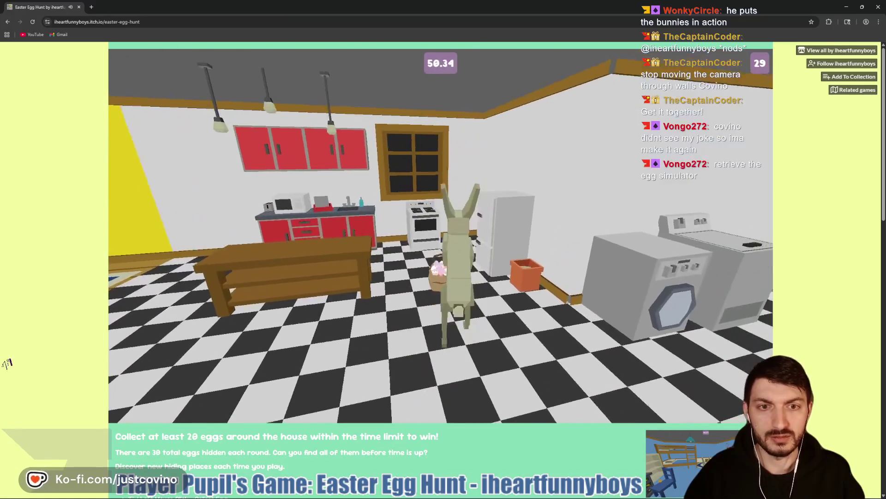
key(w)
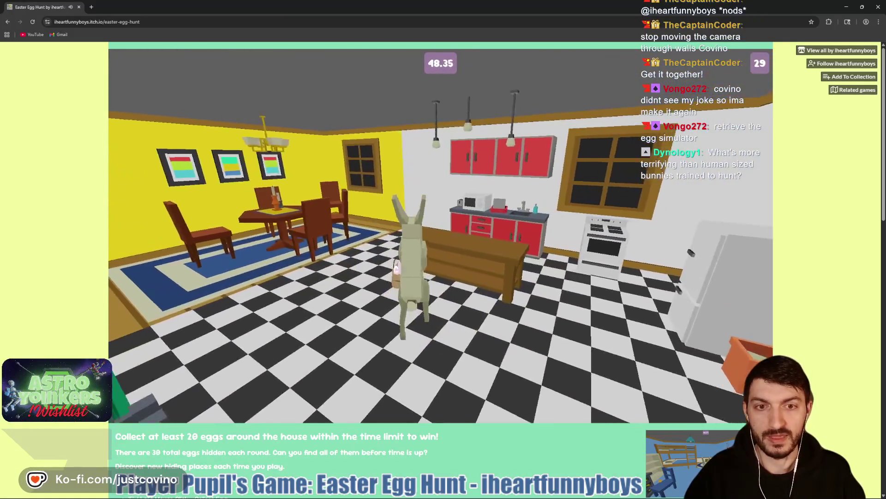
key(w)
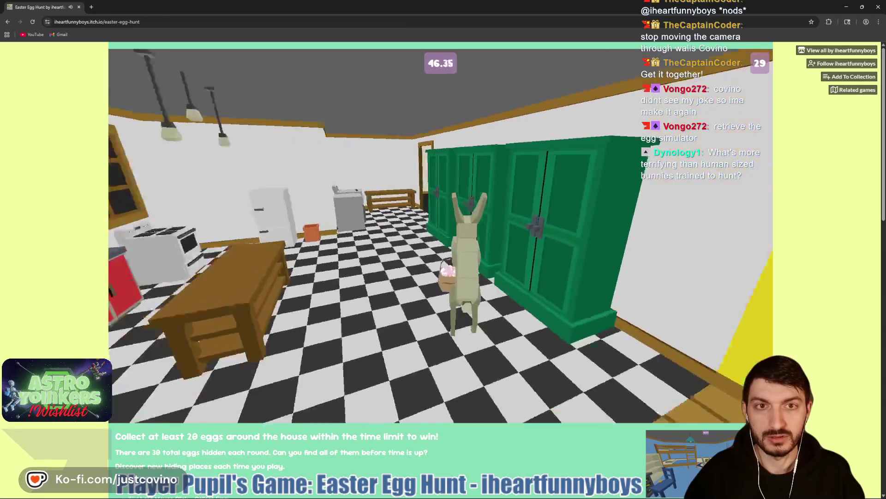
key(w)
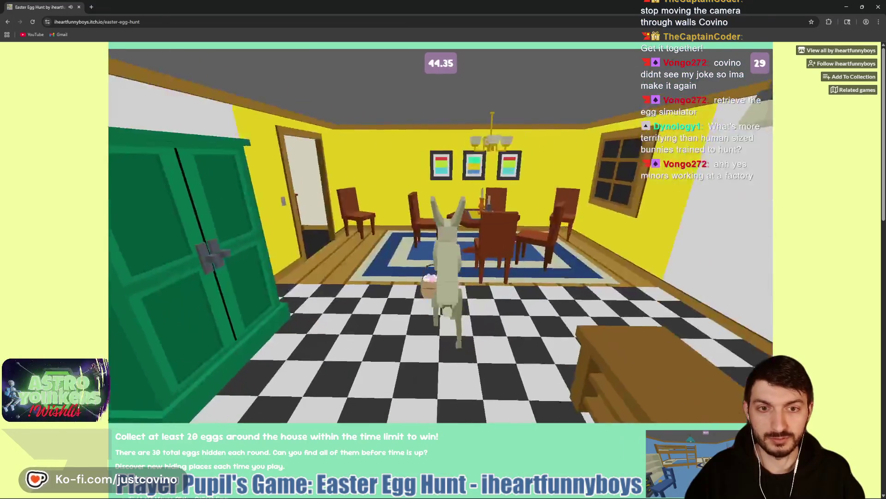
Step: Move through the doorway and across the living room past the couch
key(w)
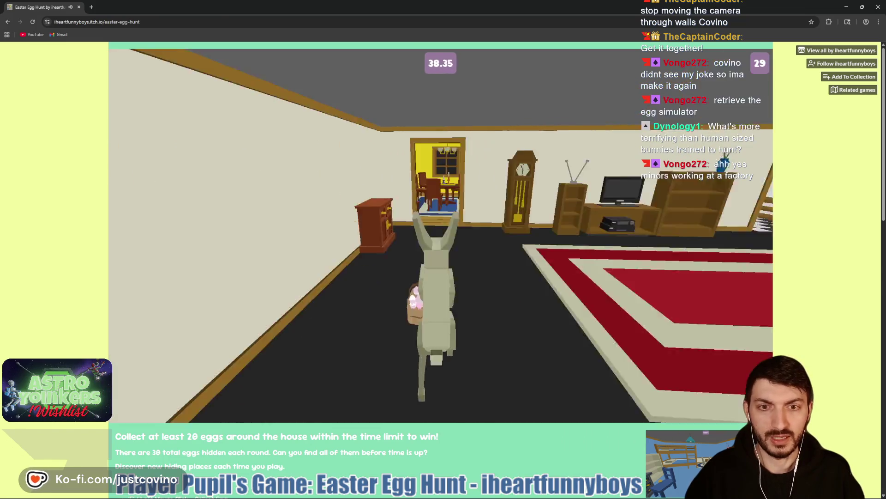
key(w)
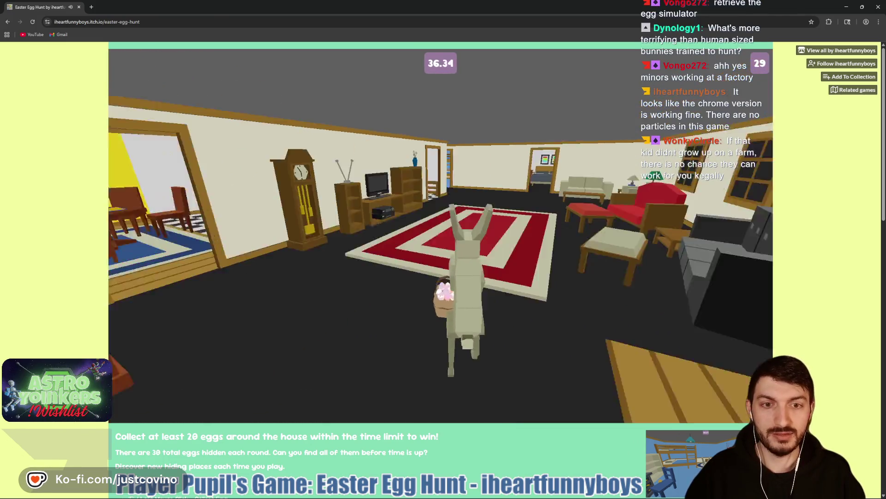
key(w)
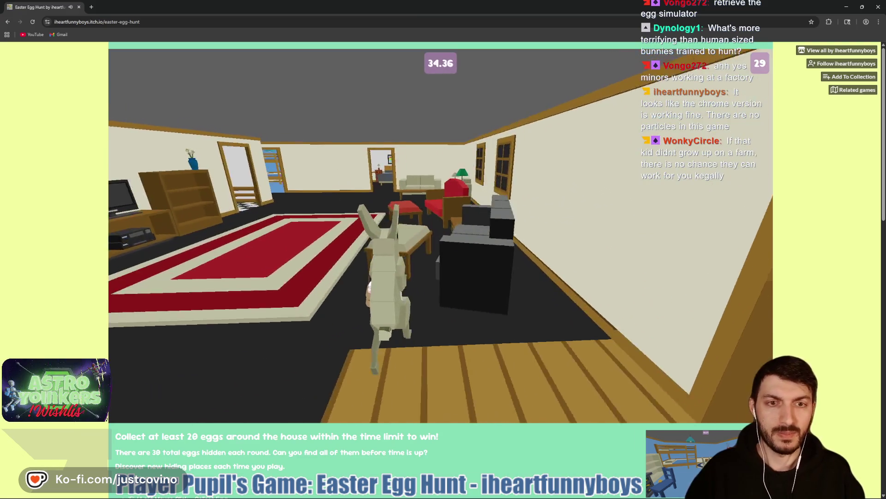
key(w)
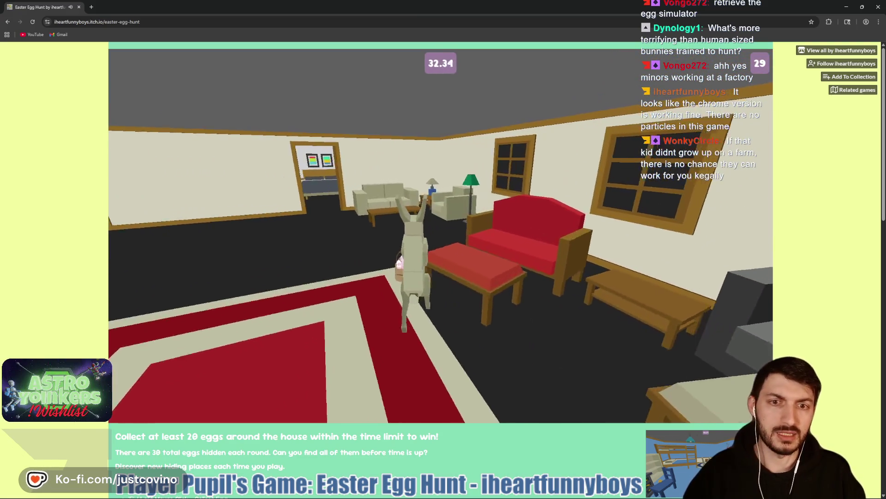
key(w)
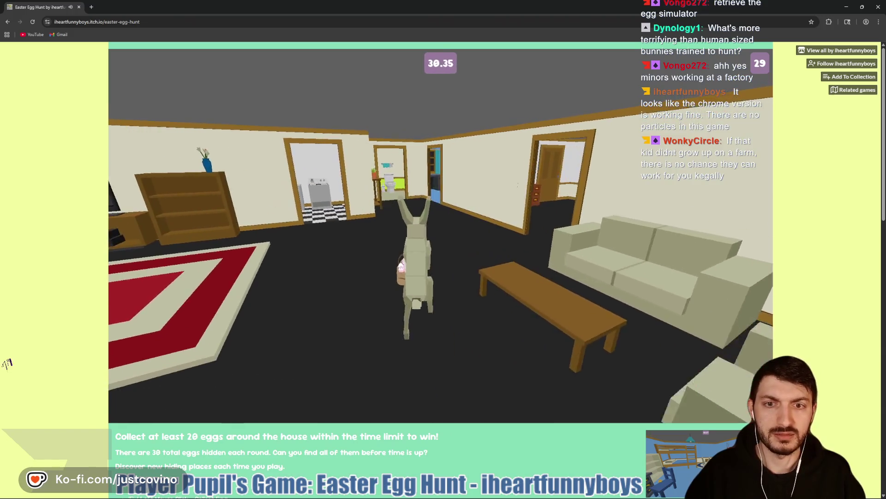
Step: Enter the bedroom, search around the desk, and head back to the doorway
key(w)
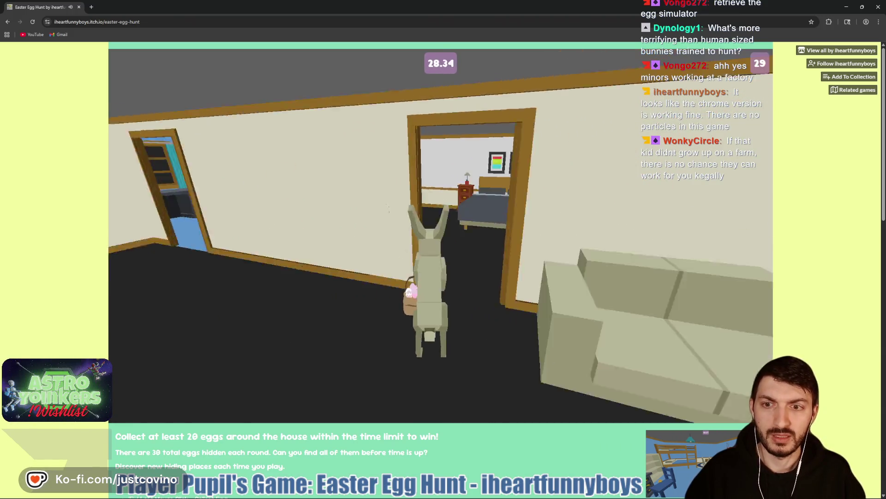
key(w)
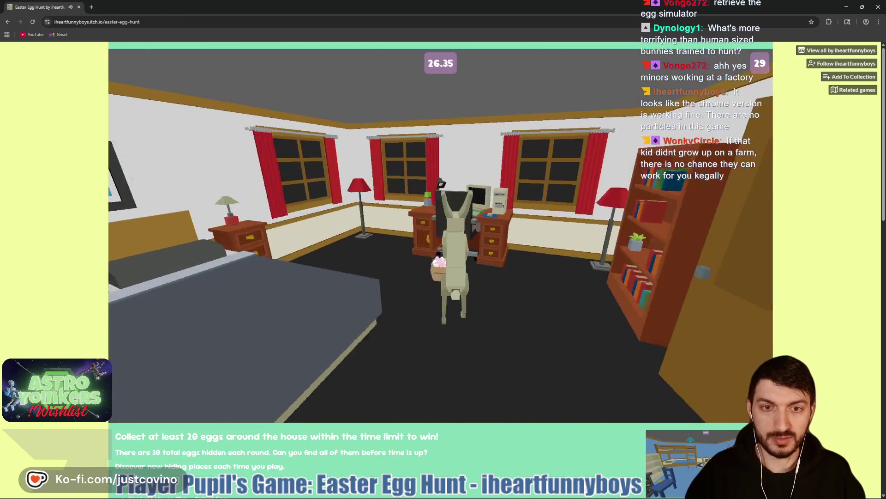
key(w)
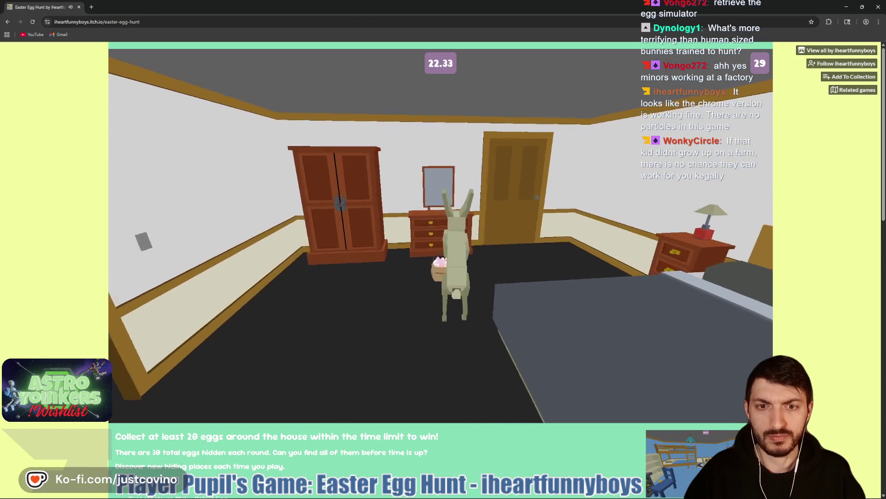
key(w)
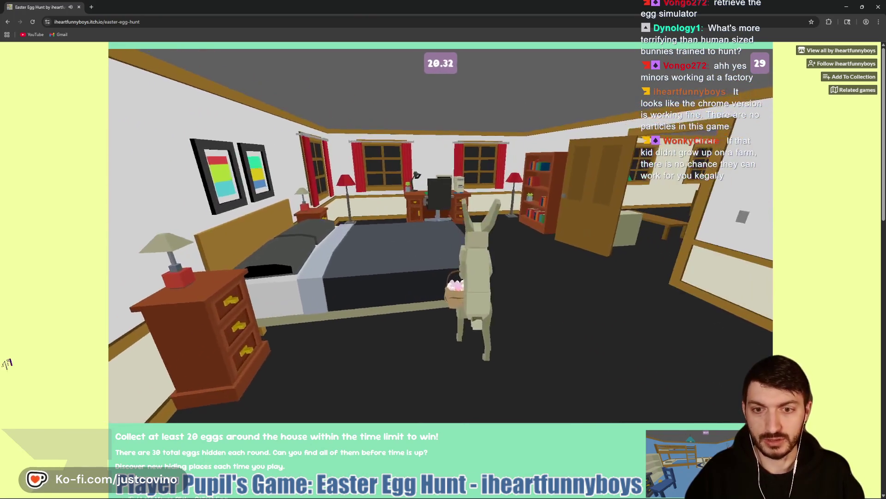
key(d)
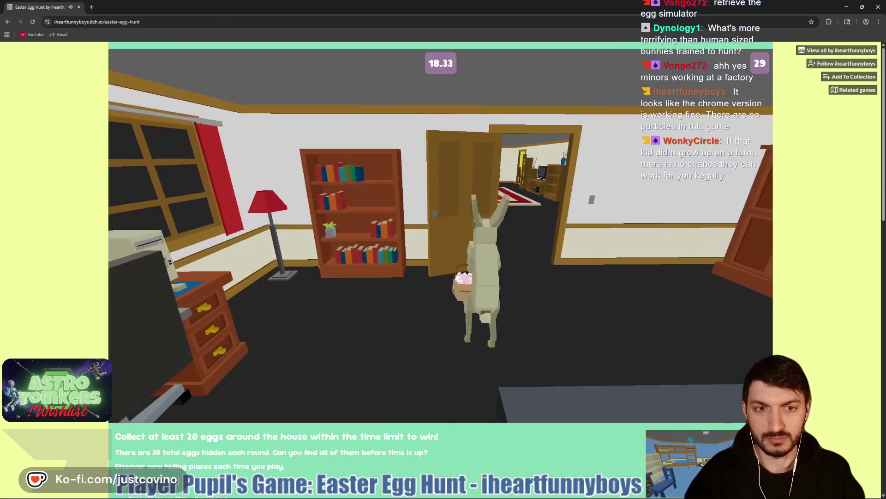
key(w)
key(w)
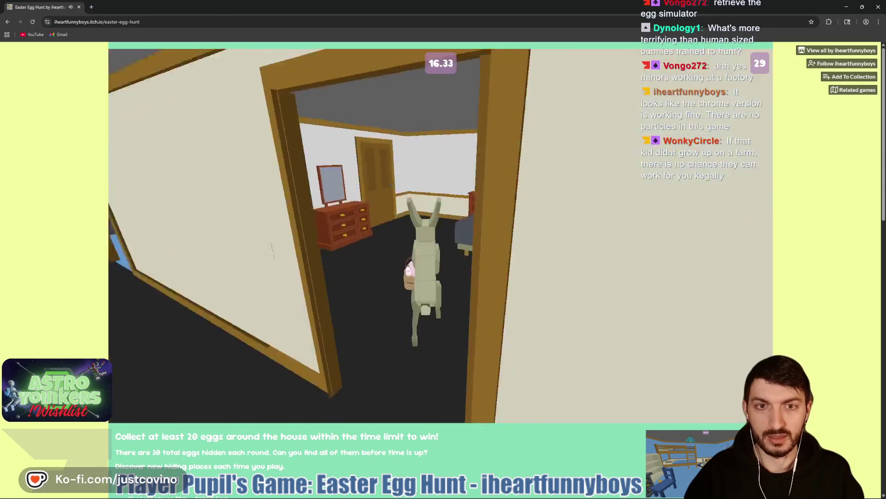
Step: Run out down the hallway and turn into the blue side bedroom
key(a)
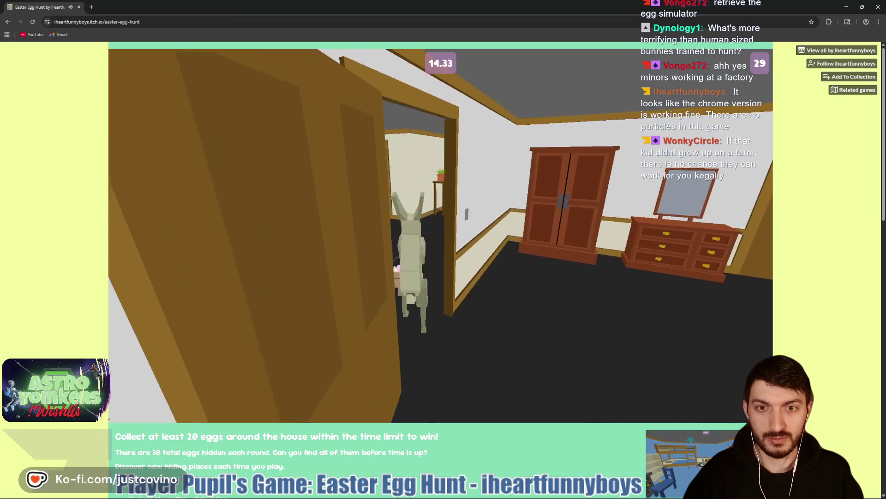
key(w)
key(a)
key(w)
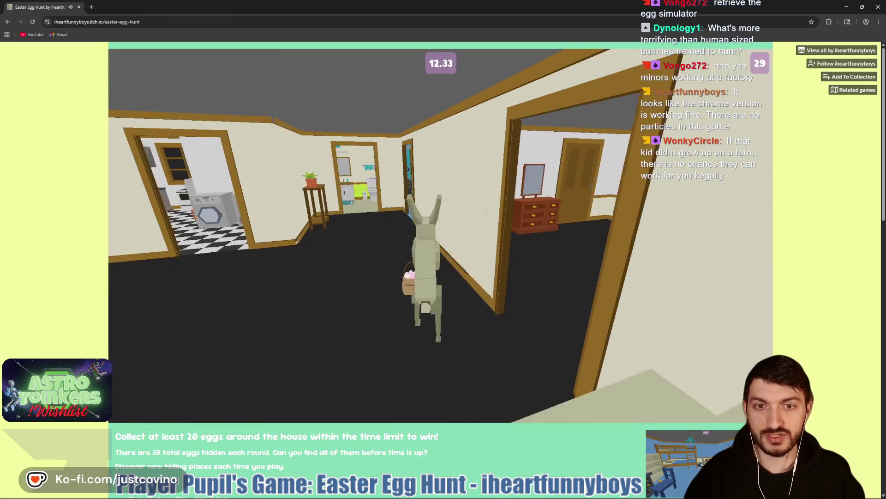
key(d)
key(w)
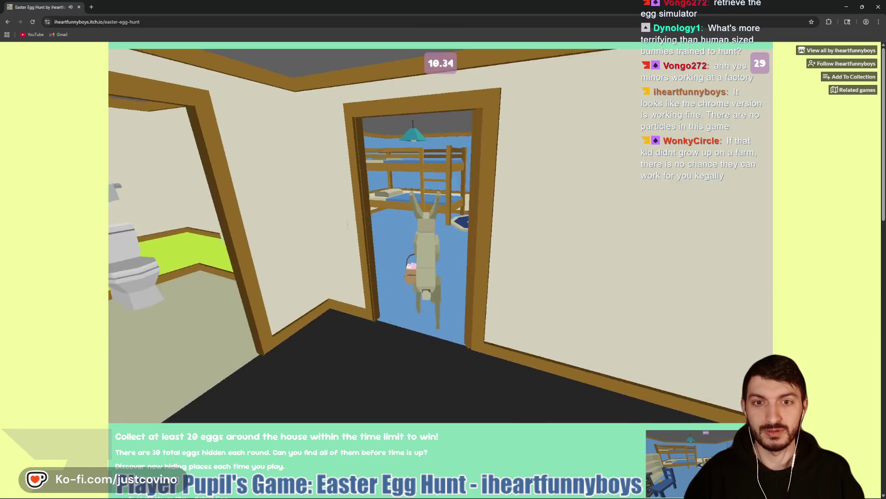
Step: Search the blue bunk-bed bedroom and head into the bathroom as the timer runs out
key(d)
key(w)
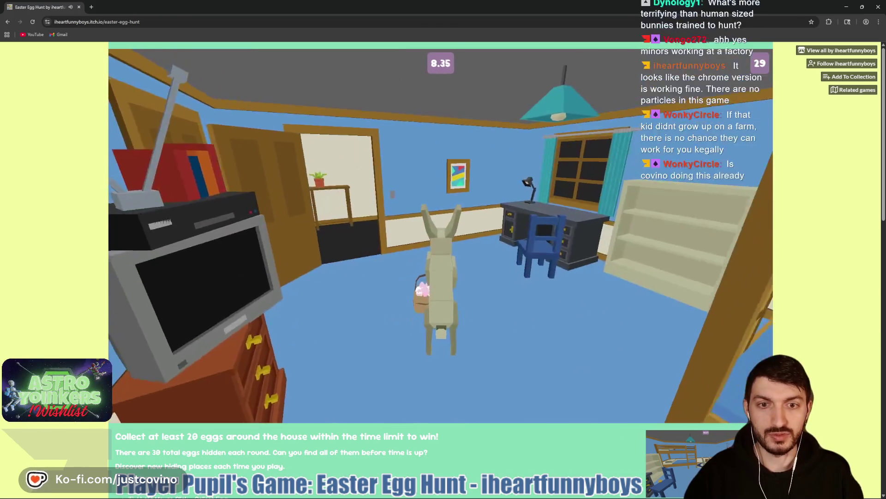
key(d)
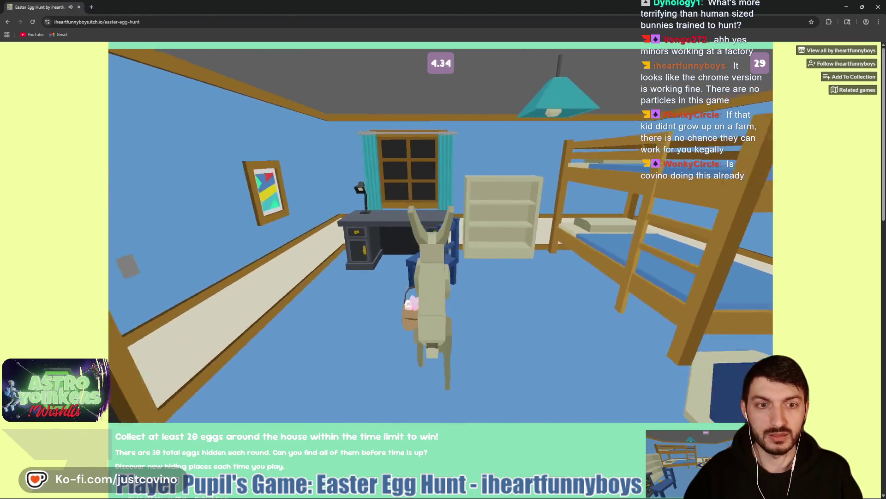
key(a)
key(w)
key(w)
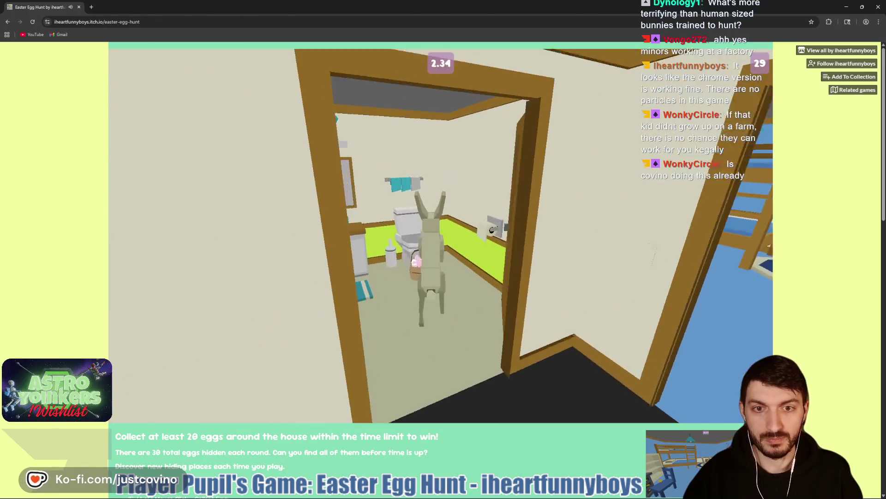
key(a)
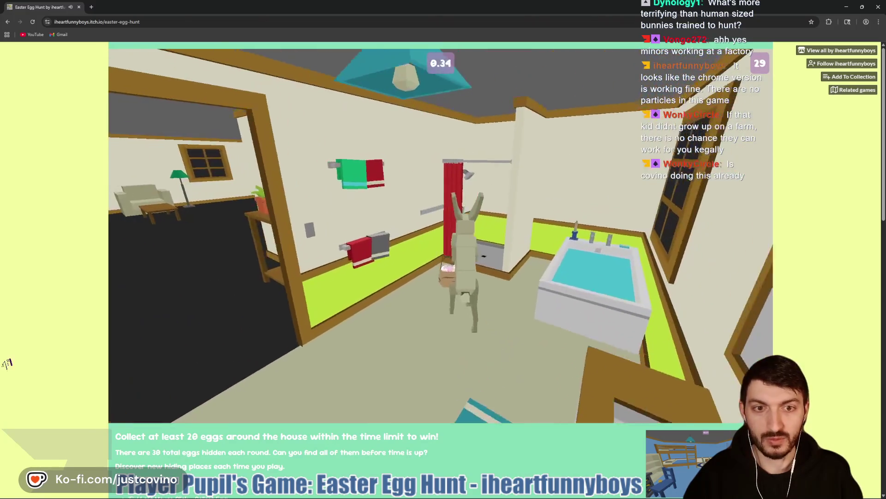
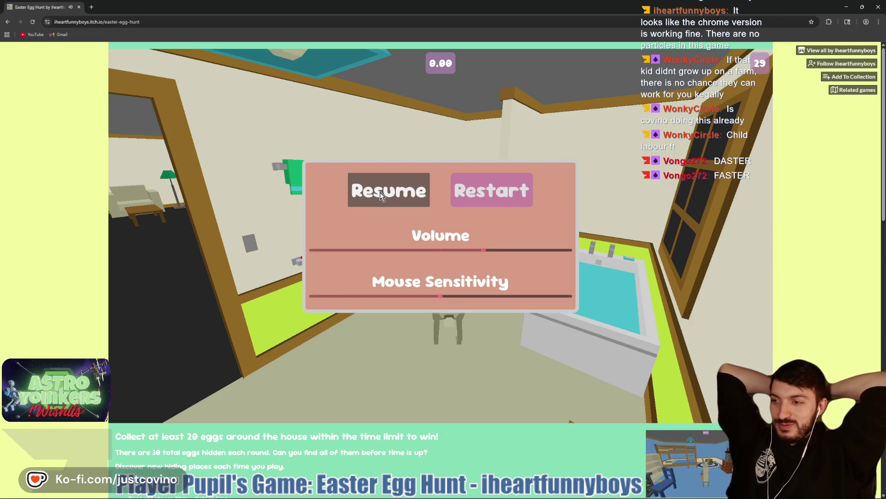
Step: Reload the Easter Egg Hunt page, run the game and start a new round from the title screen
click(380, 192)
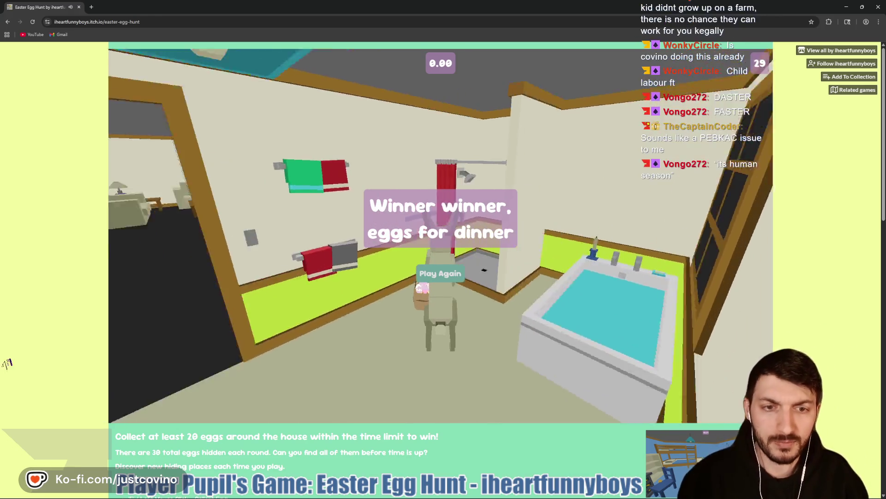
key(super)
key(super)
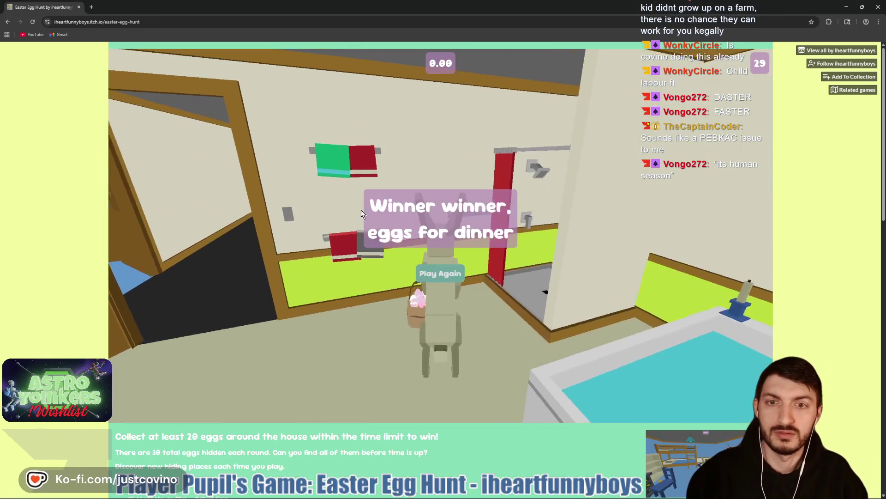
click(32, 22)
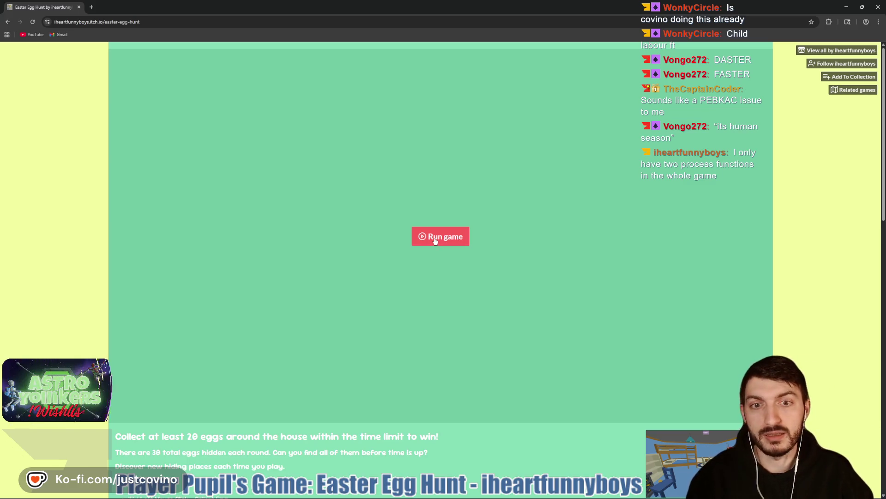
click(435, 240)
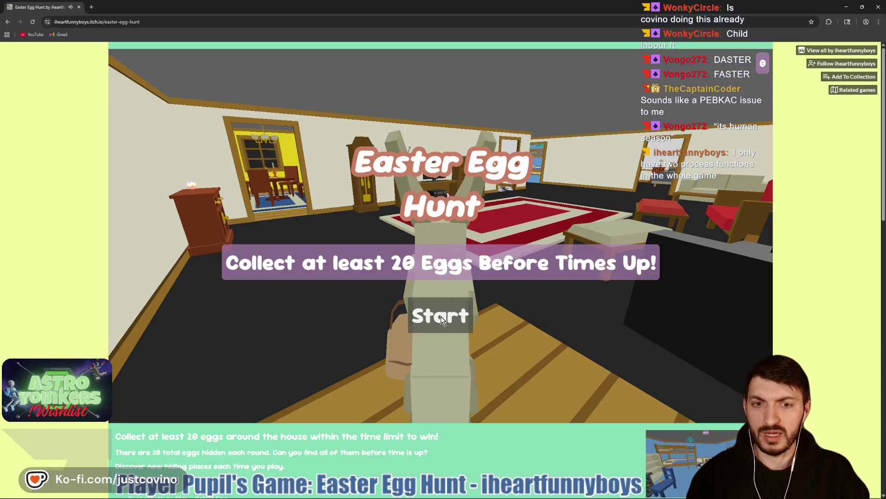
click(441, 315)
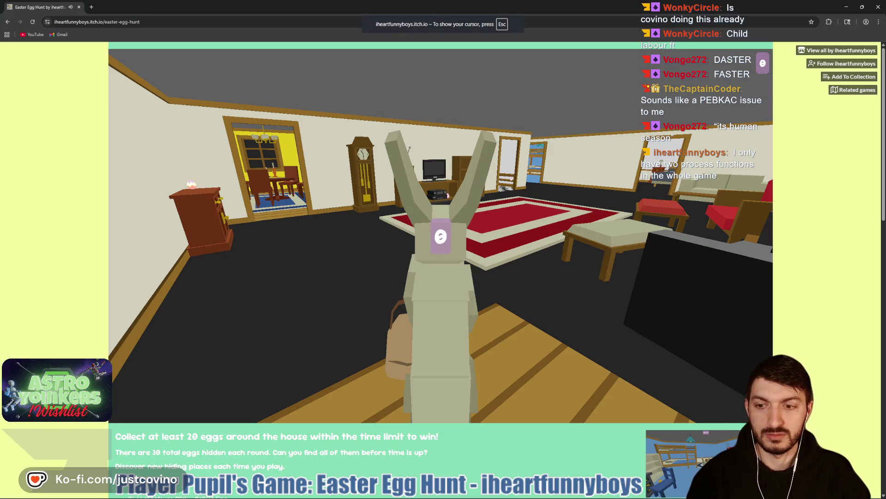
key(w)
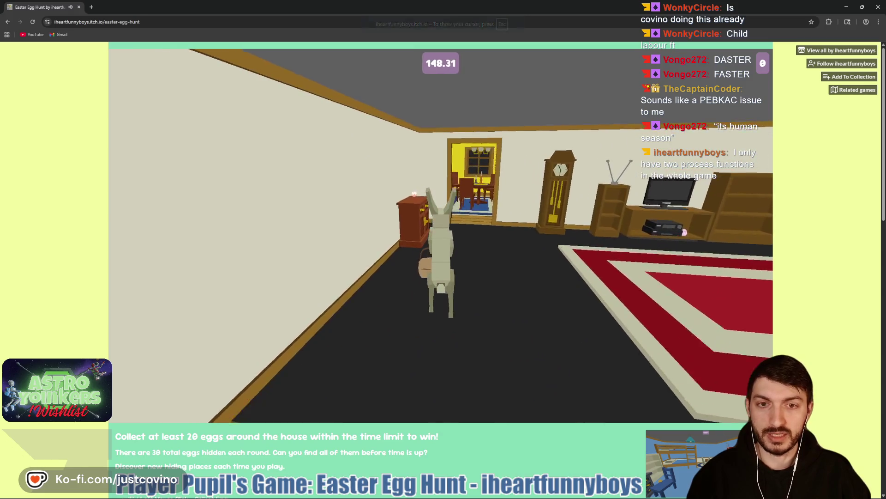
Step: Collect the eggs by the cabinet and by the living-room side table
key(e)
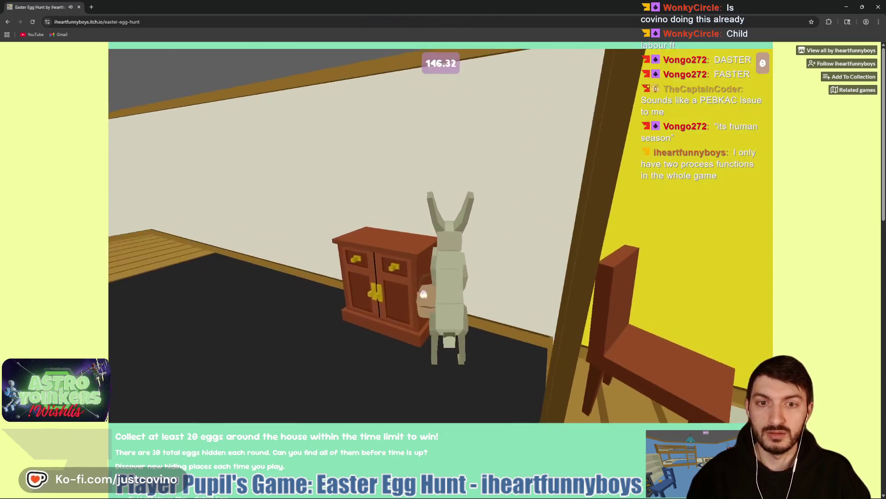
key(w)
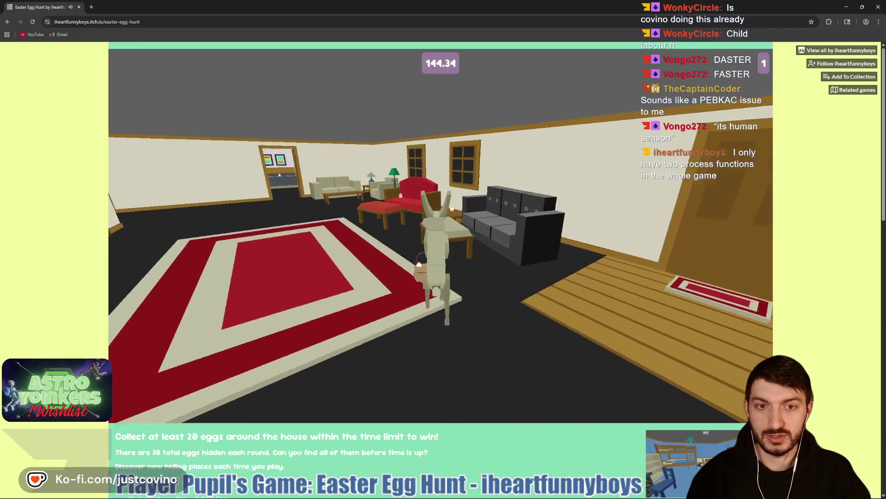
key(w)
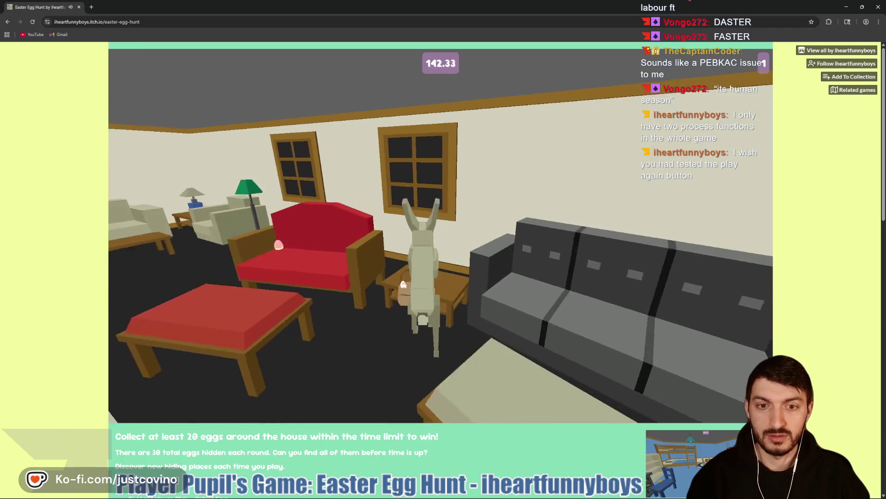
key(w)
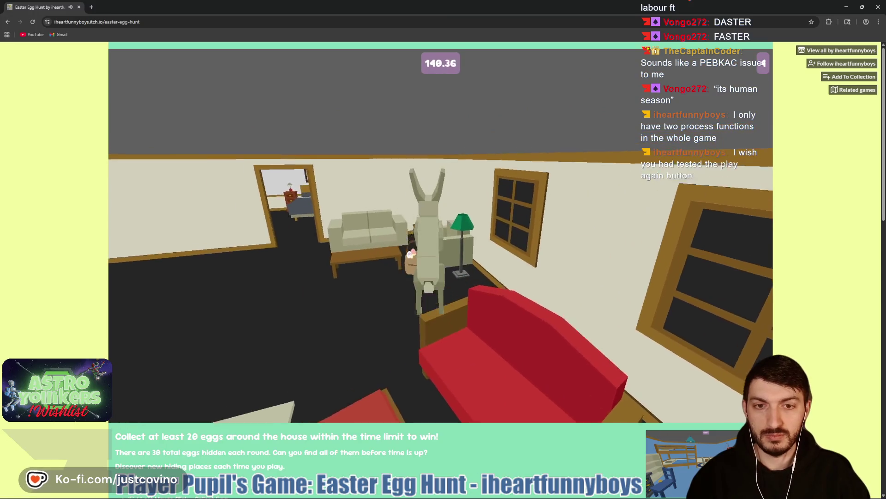
key(w)
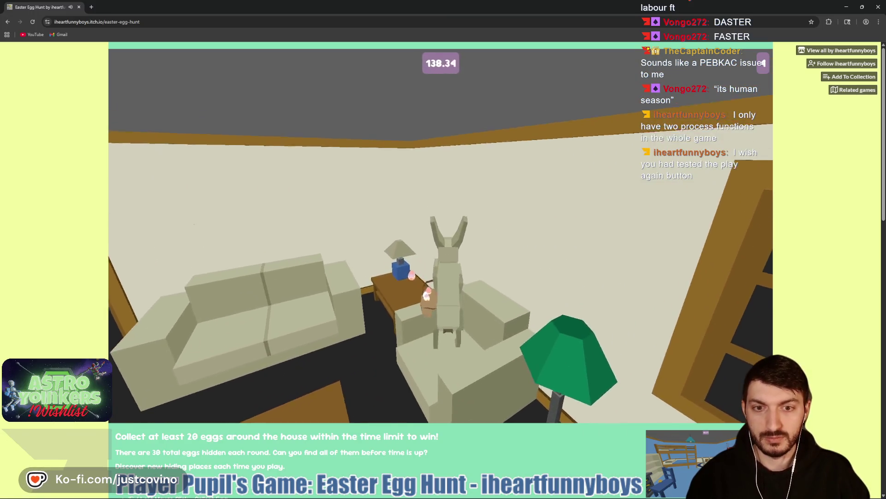
key(e)
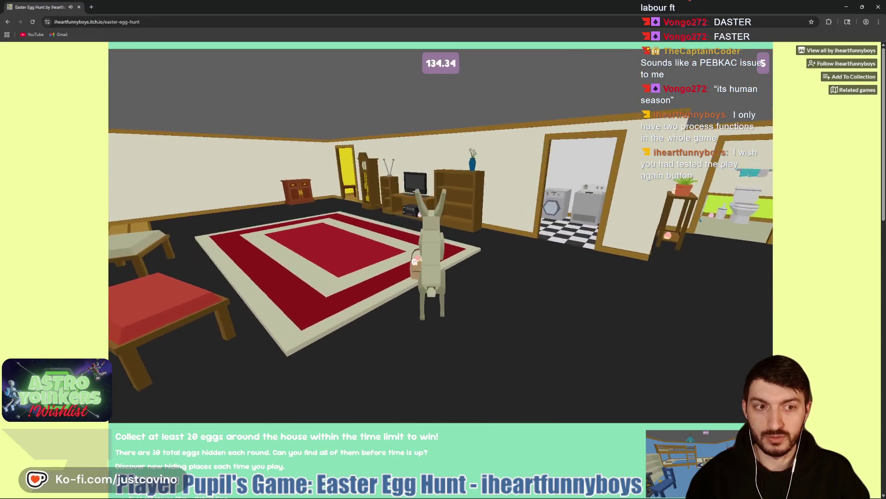
Step: Search the first bedroom, then walk down the hallway into the blue bedroom
key(d)
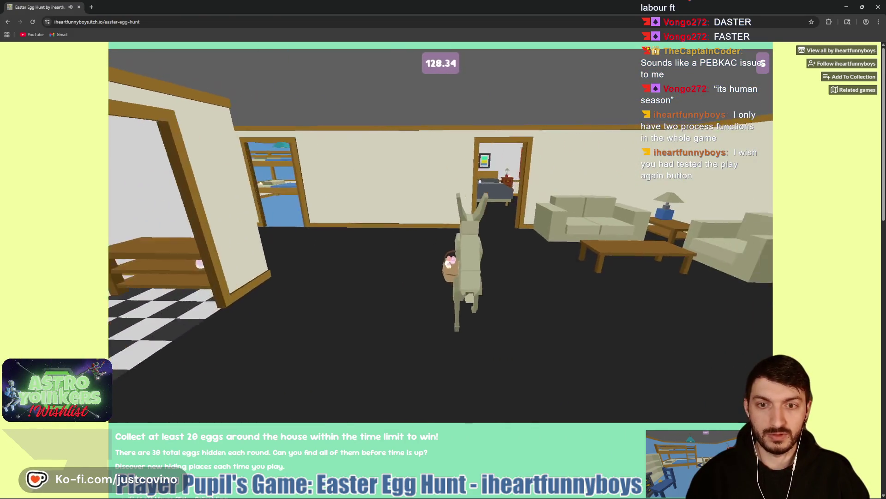
key(w)
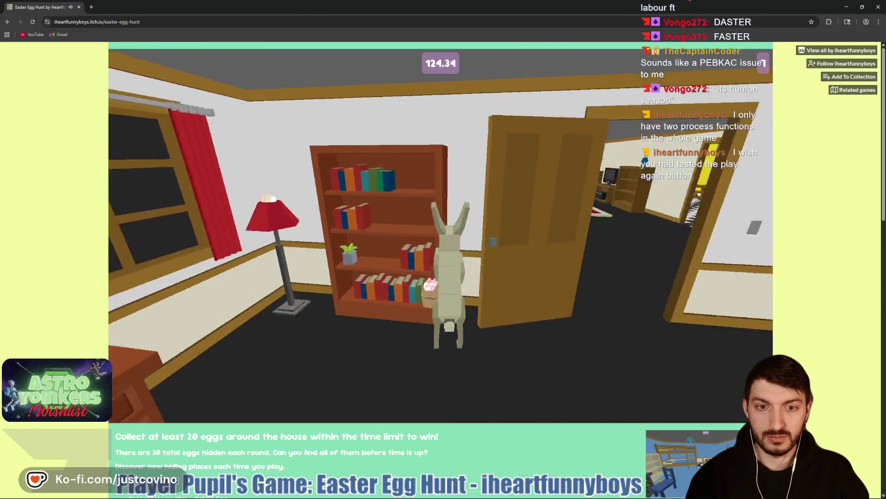
key(d)
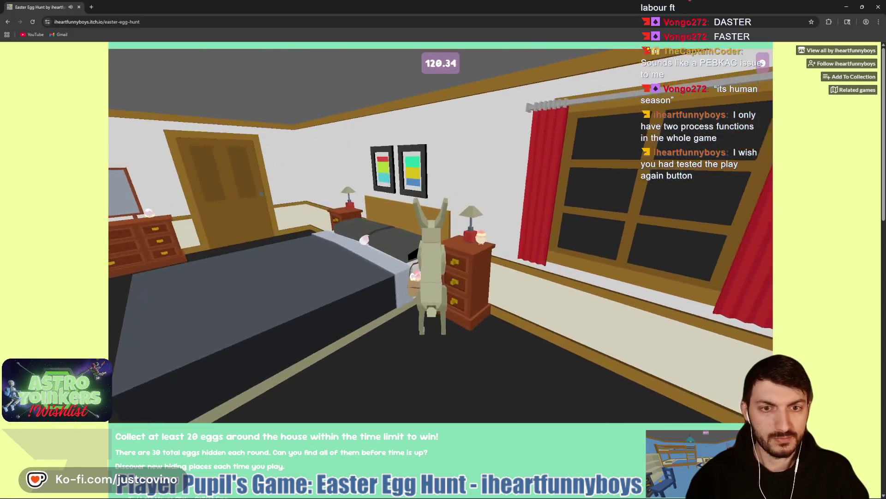
key(d)
key(a)
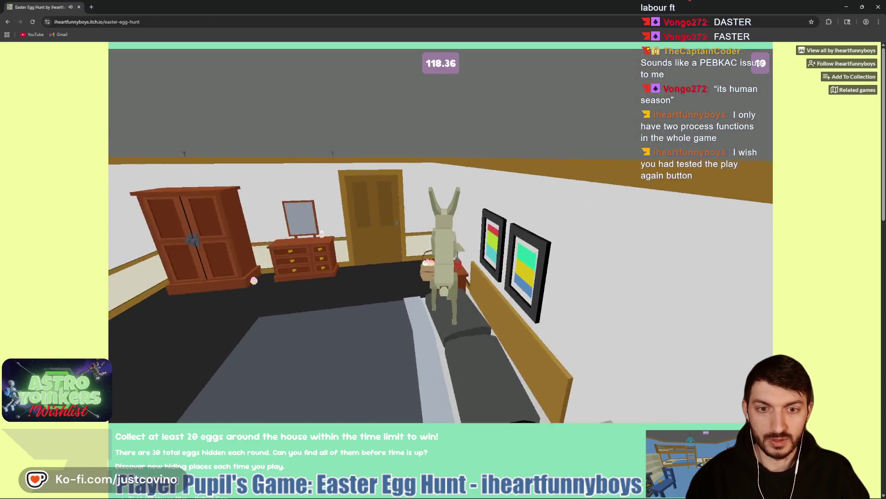
key(d)
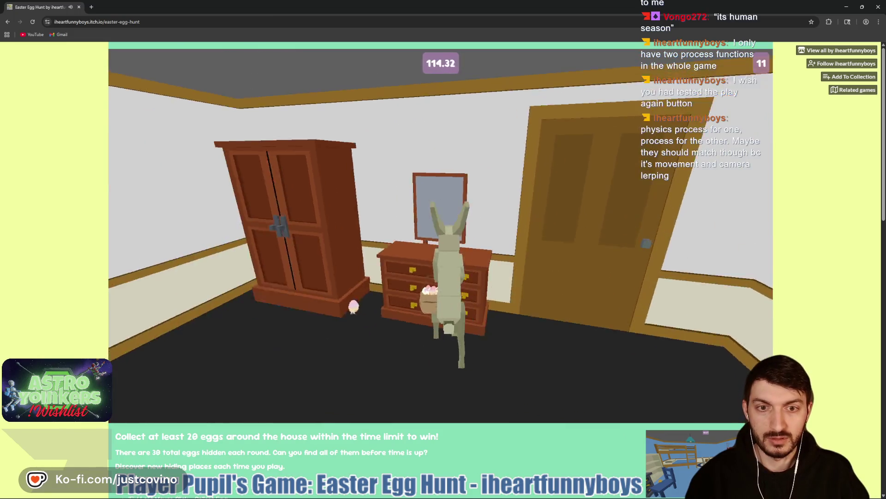
key(a)
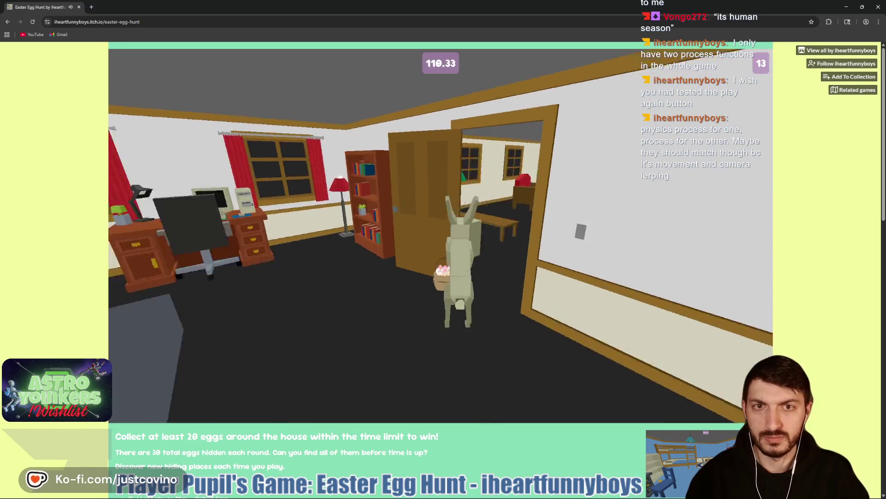
key(w)
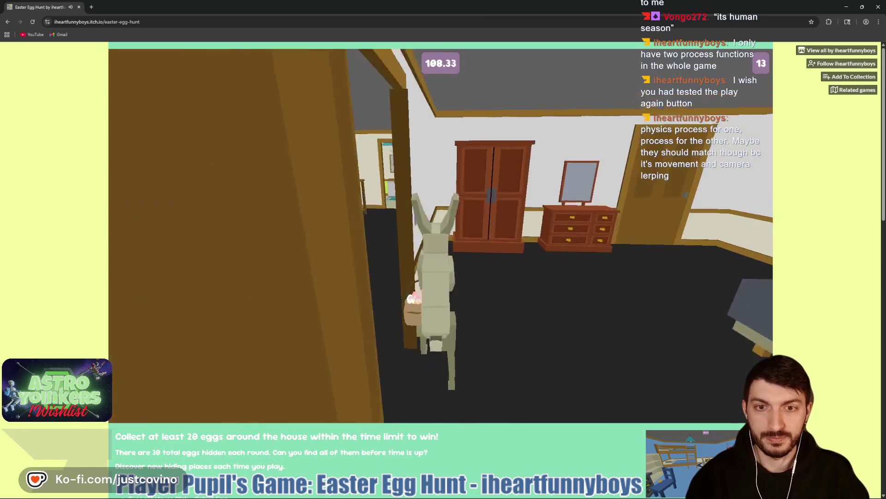
key(w)
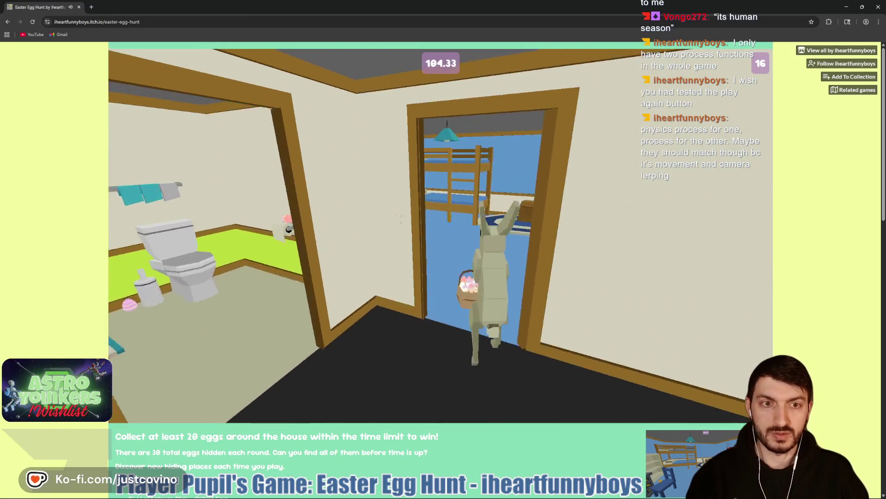
key(w)
key(w)
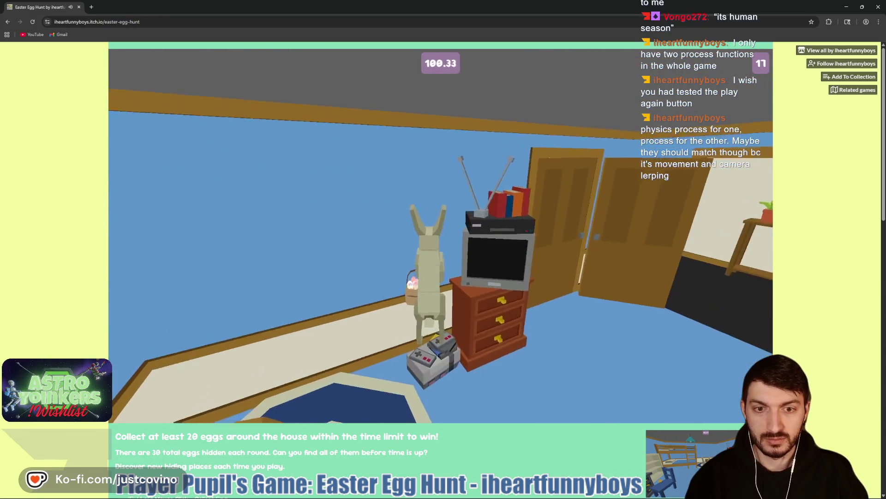
Step: Collect the eggs near the desk in the bunk-bed bedroom
key(w)
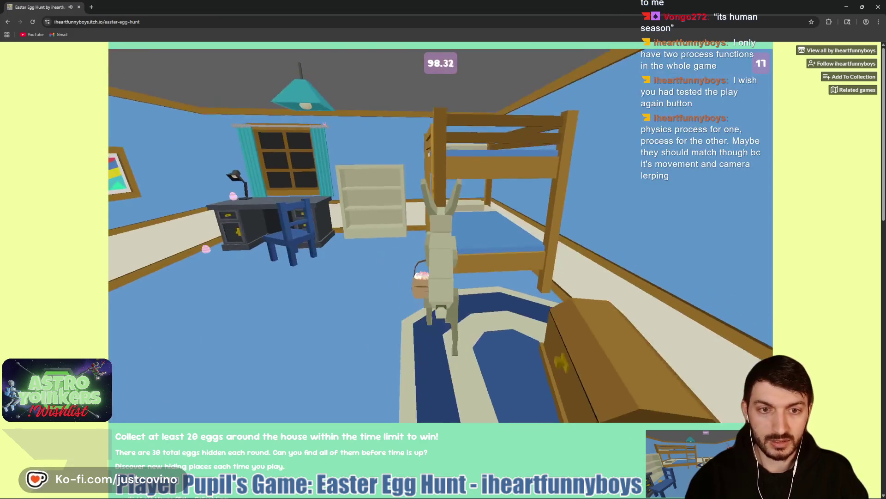
key(w)
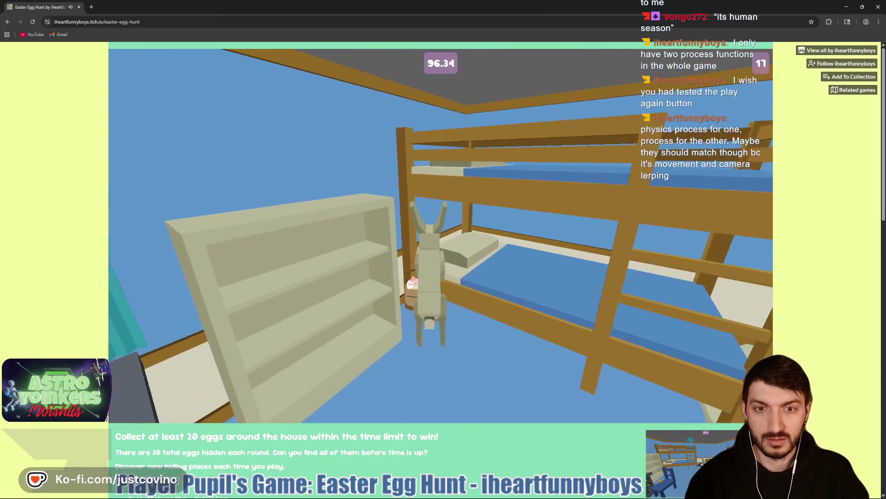
key(w)
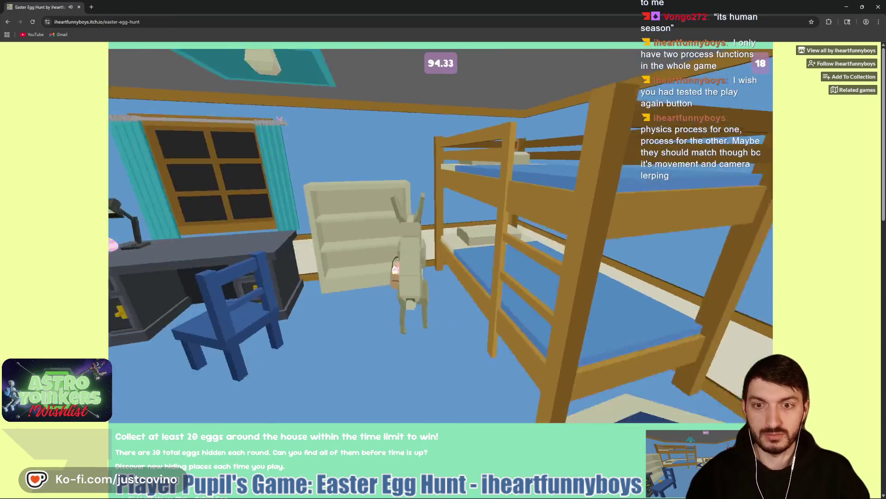
key(w)
key(e)
key(e)
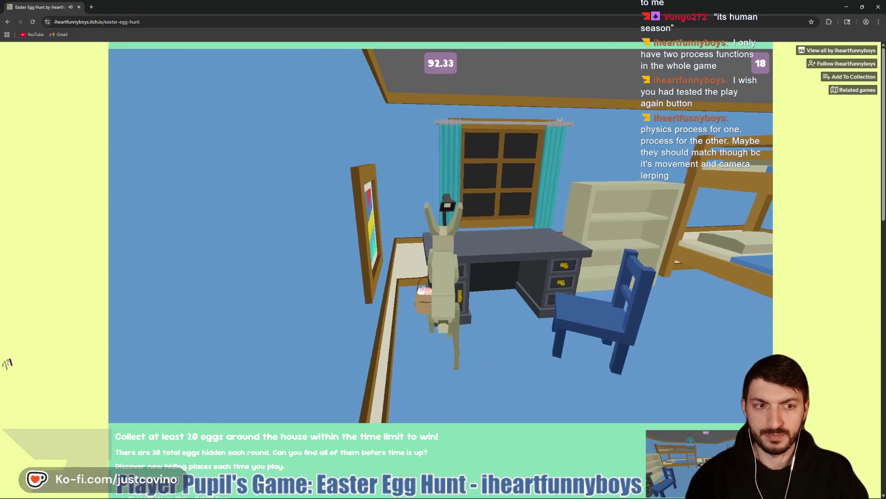
Step: Grab the bathroom egg, look around the tub and sink, and return to the hallway
key(w)
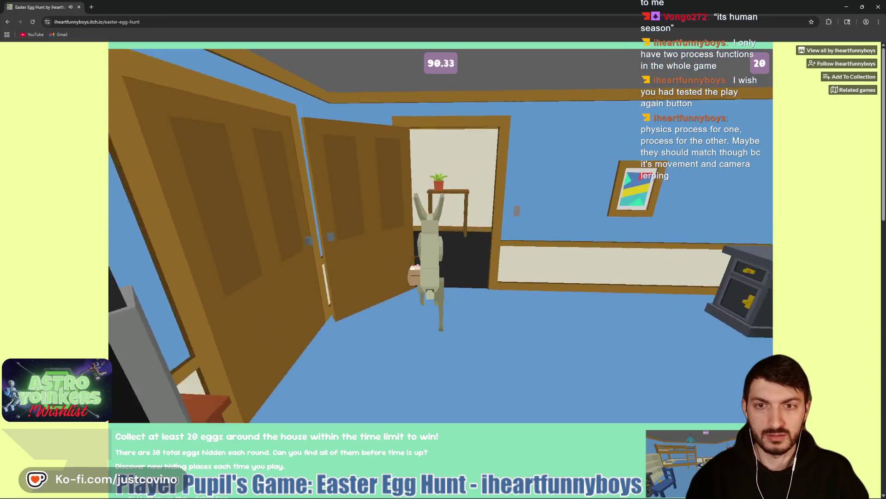
key(w)
key(e)
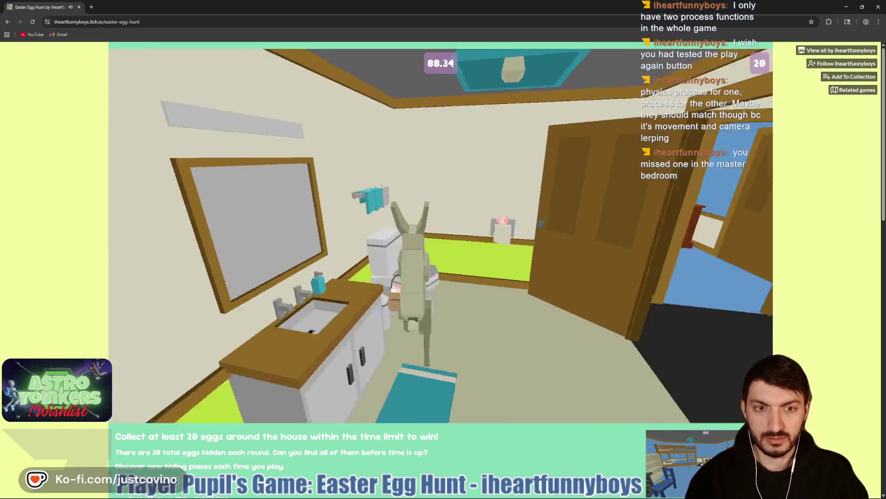
key(e)
key(w)
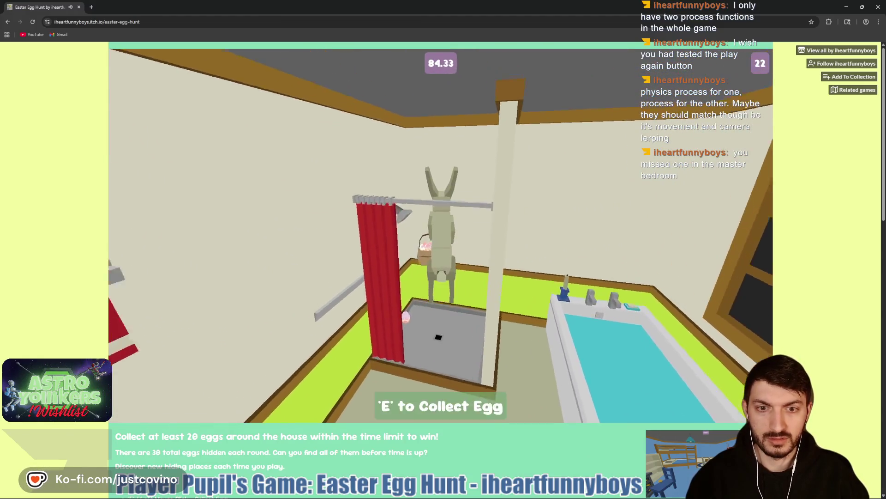
key(d)
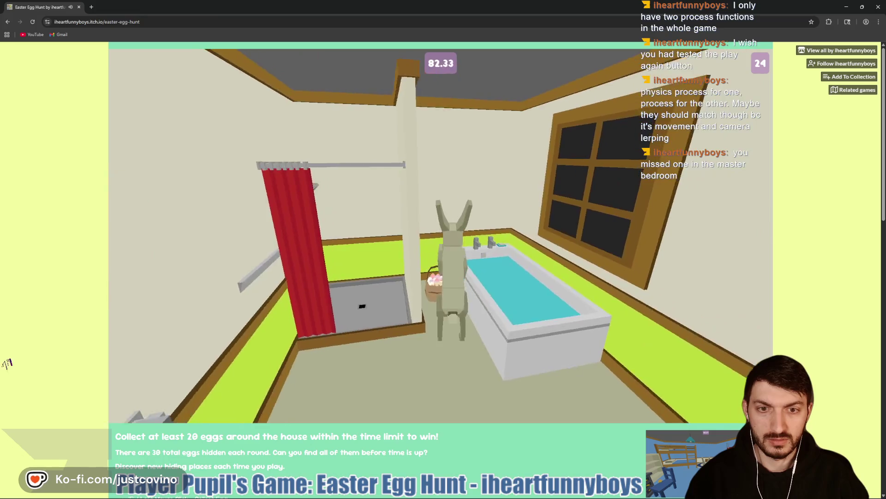
key(d)
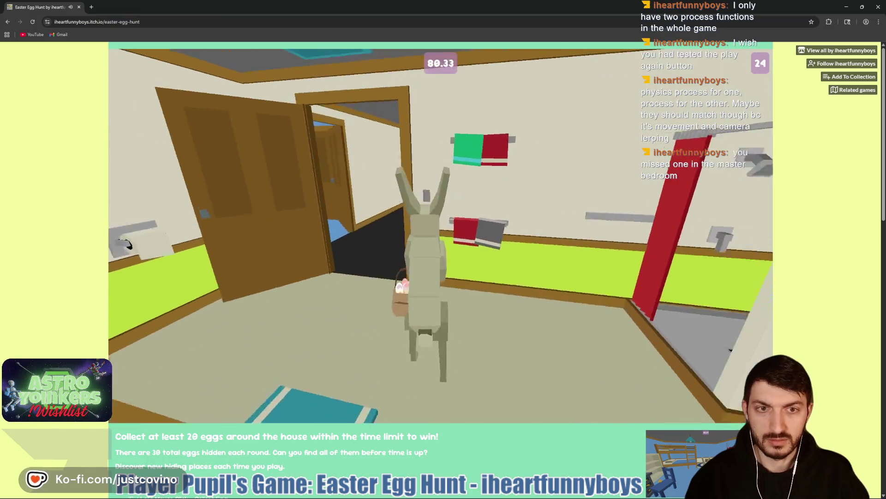
key(d)
key(w)
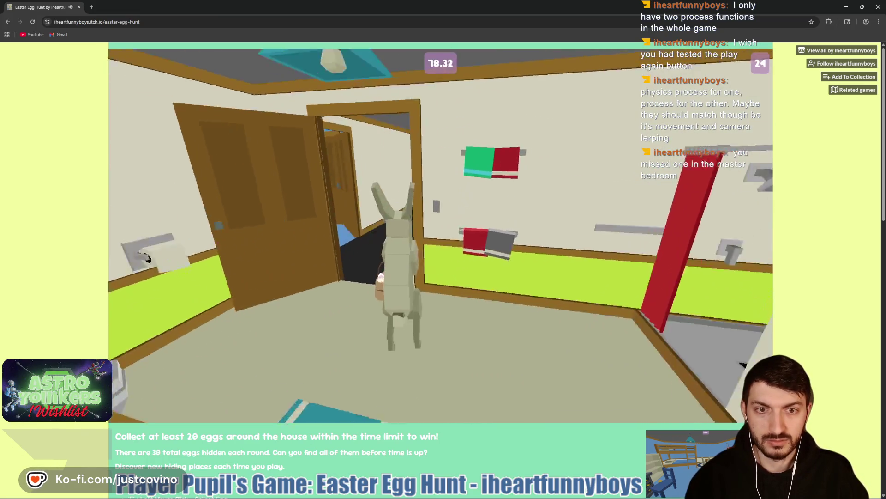
Step: Collect the eggs in the laundry room doorway and the kitchen
key(a)
key(w)
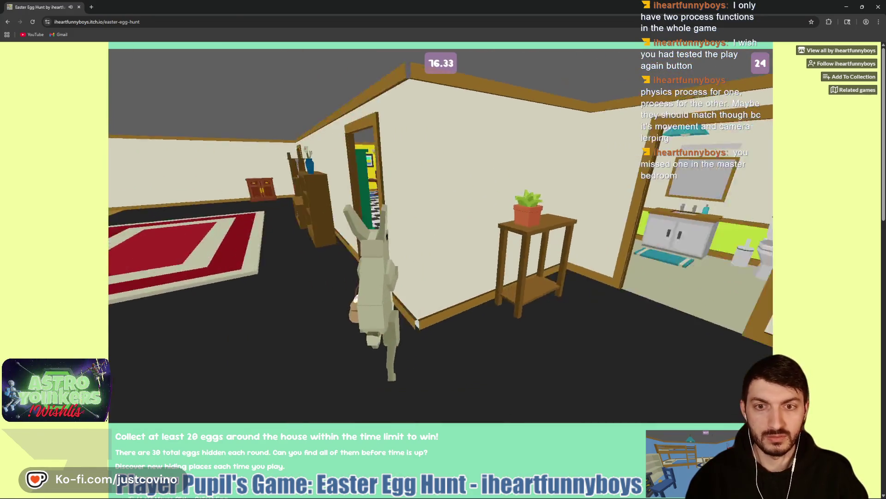
key(w)
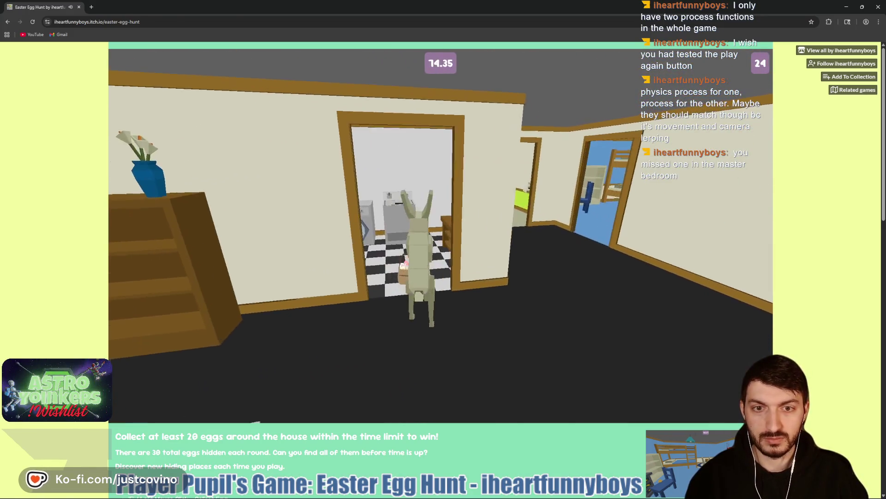
key(e)
key(a)
key(w)
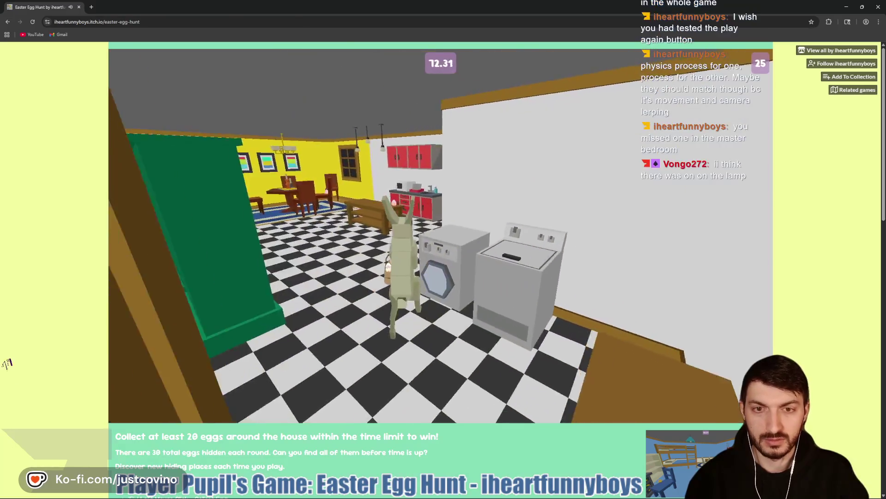
key(a)
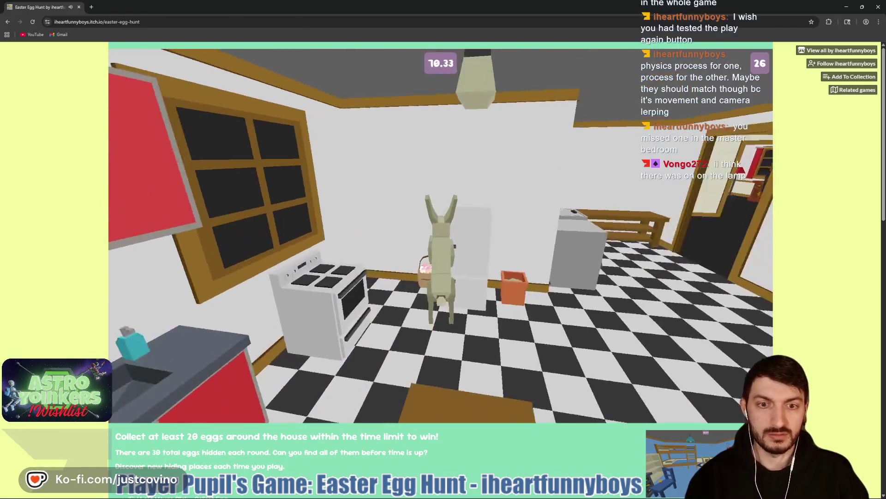
key(e)
Step: Walk through the dining room and living room into the bedroom
key(w)
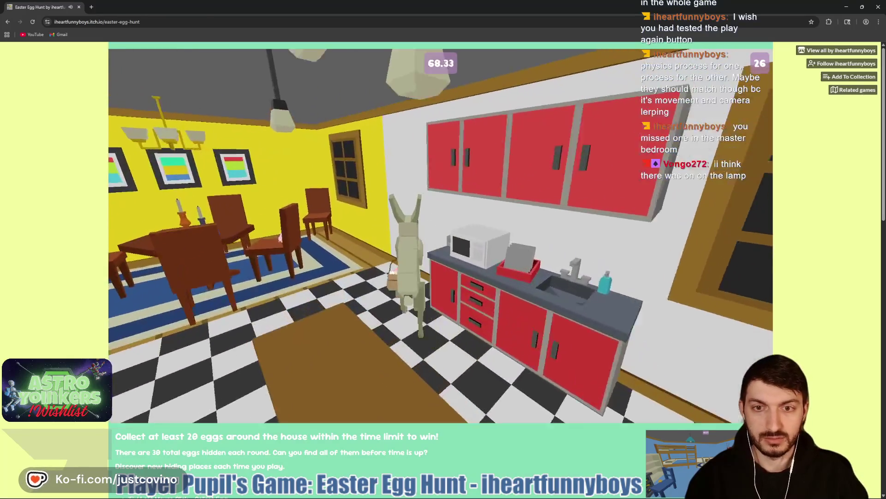
key(a)
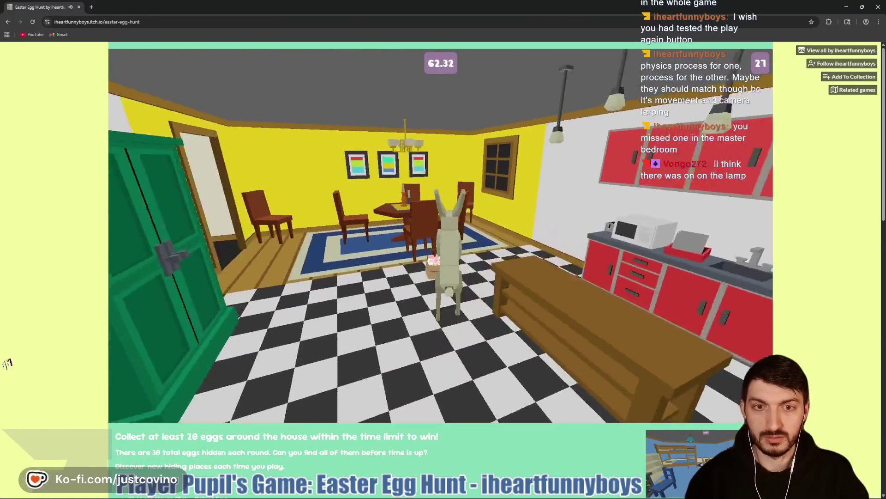
key(d)
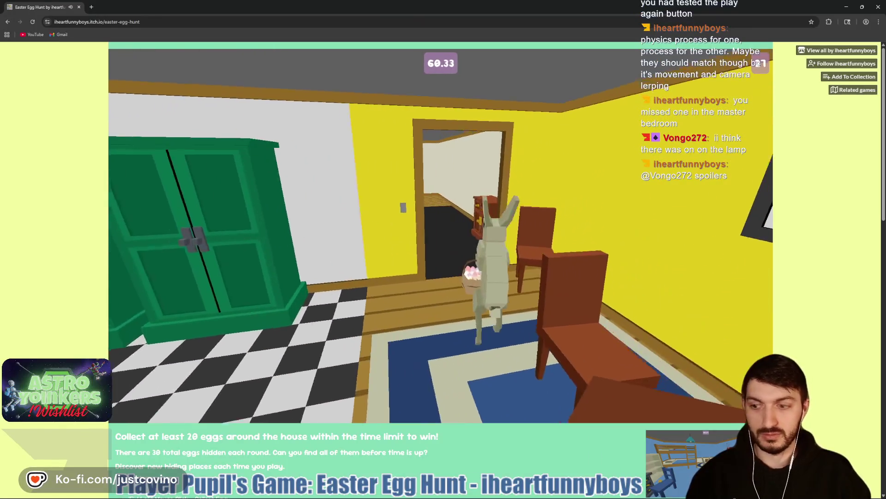
key(w)
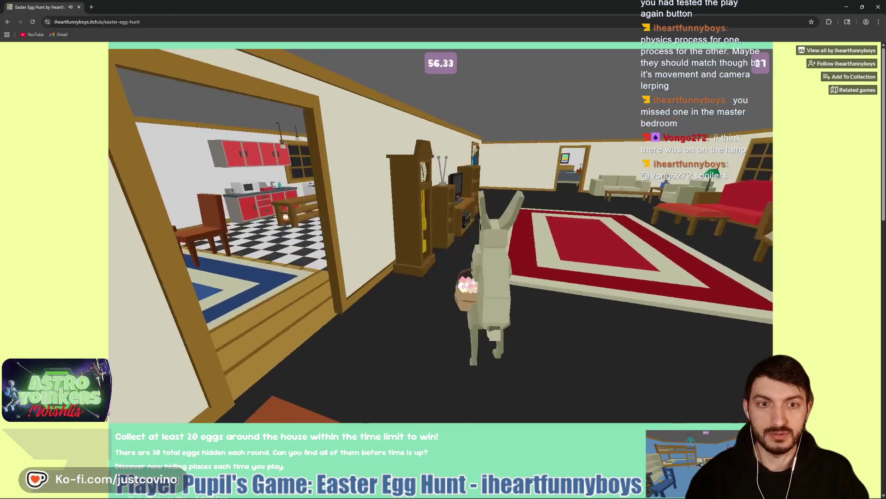
key(a)
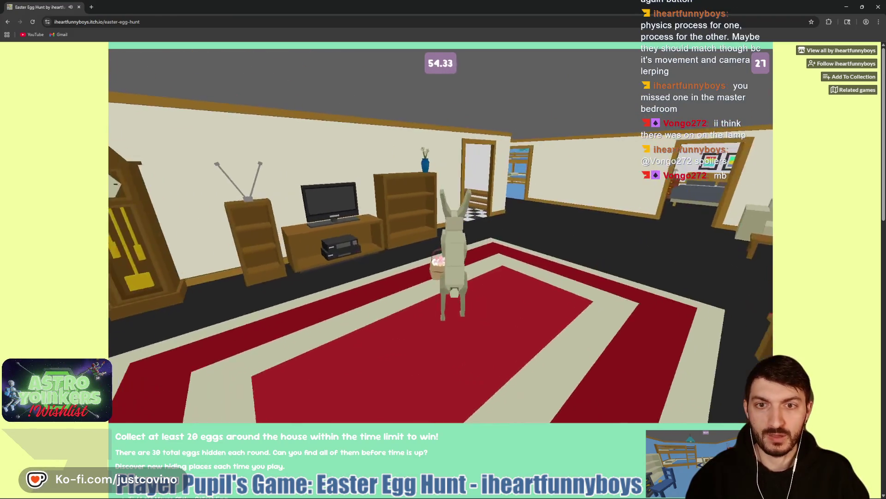
key(d)
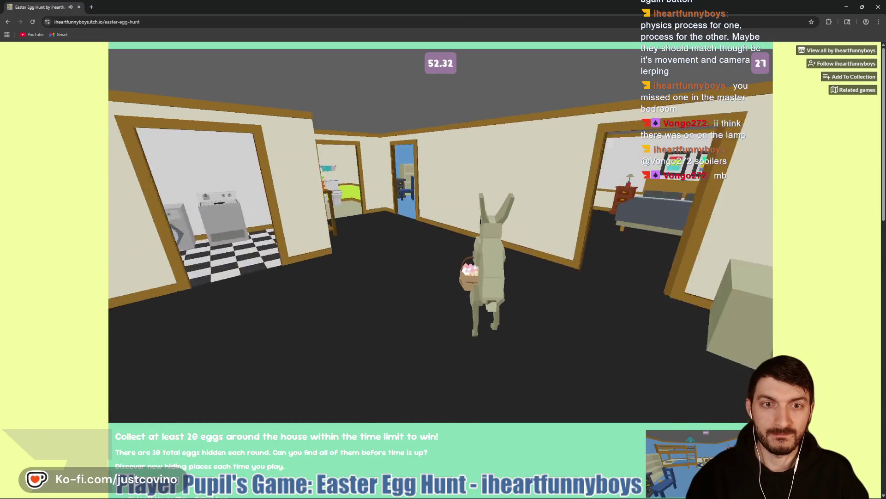
key(w)
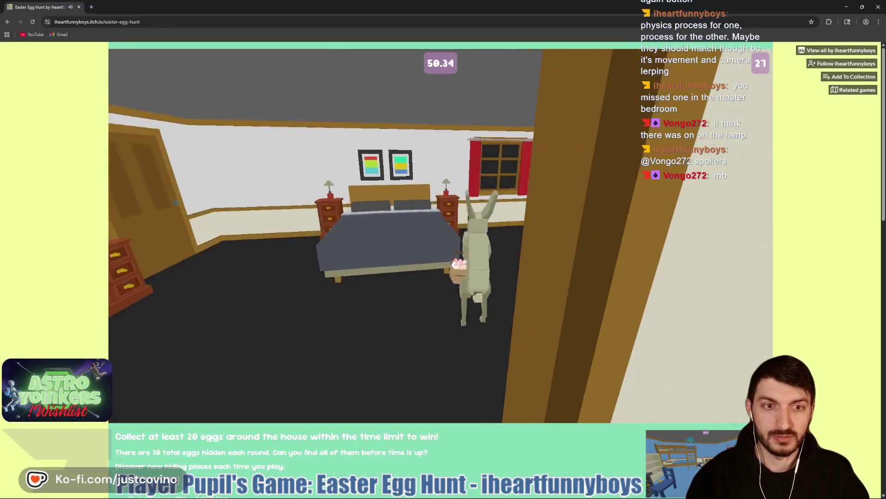
Step: Collect the egg by the bedroom lamp
key(w)
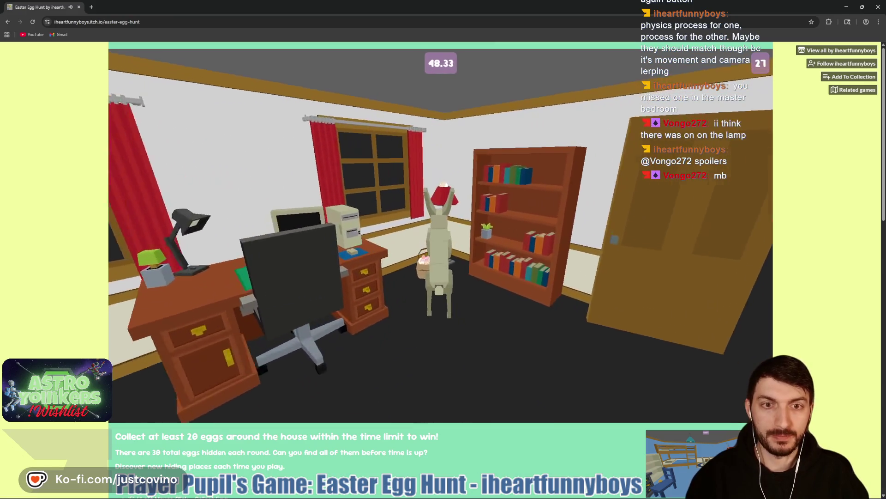
key(e)
key(a)
key(d)
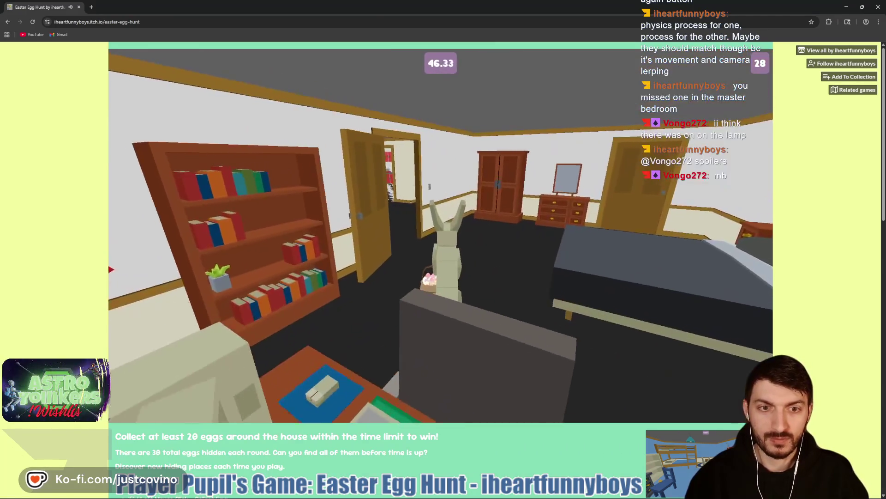
key(d)
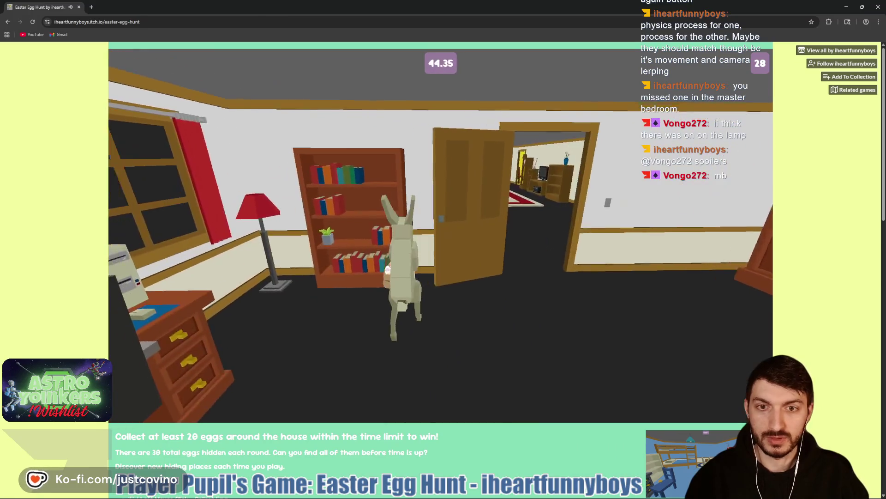
Step: Search the master bedroom around the desk, wardrobe, bed and bookshelf
key(w)
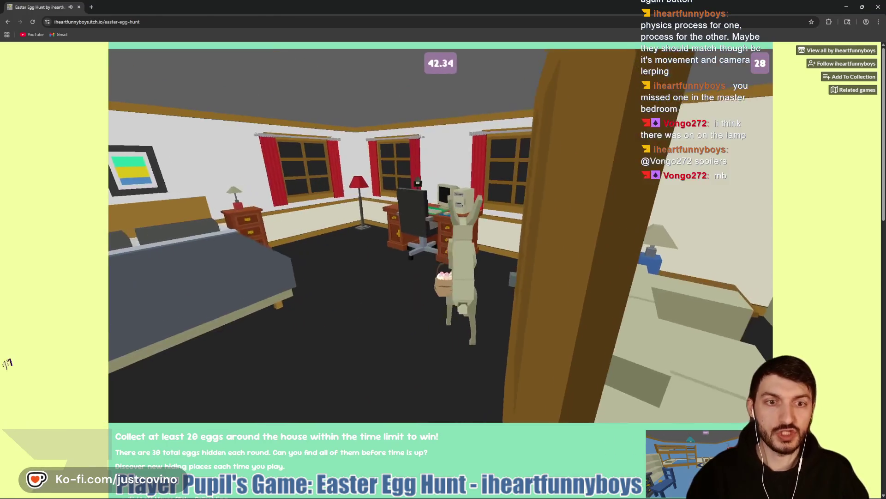
key(w)
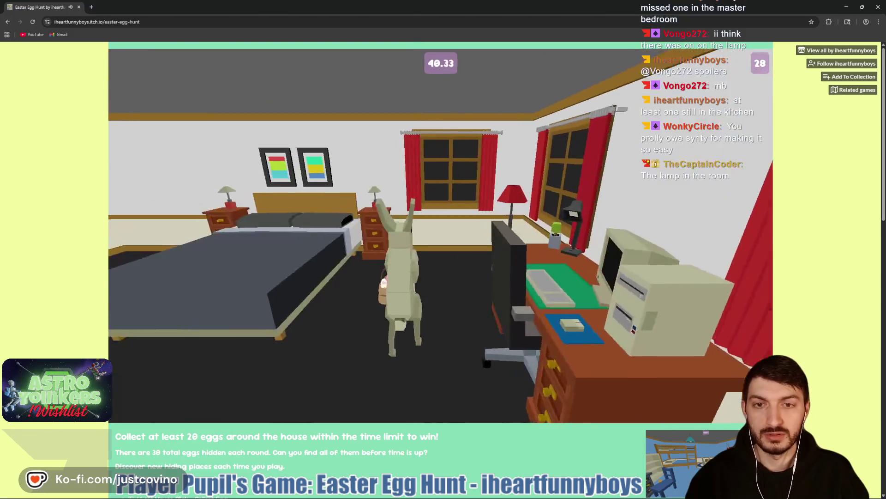
key(d)
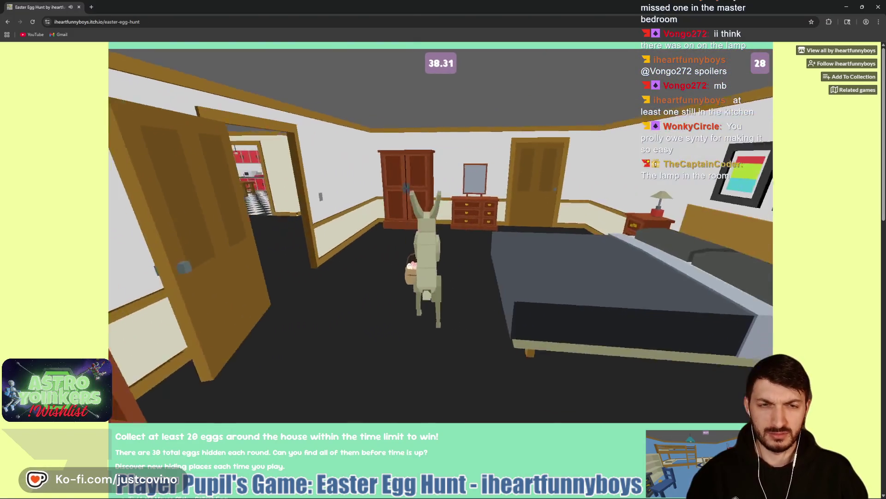
key(d)
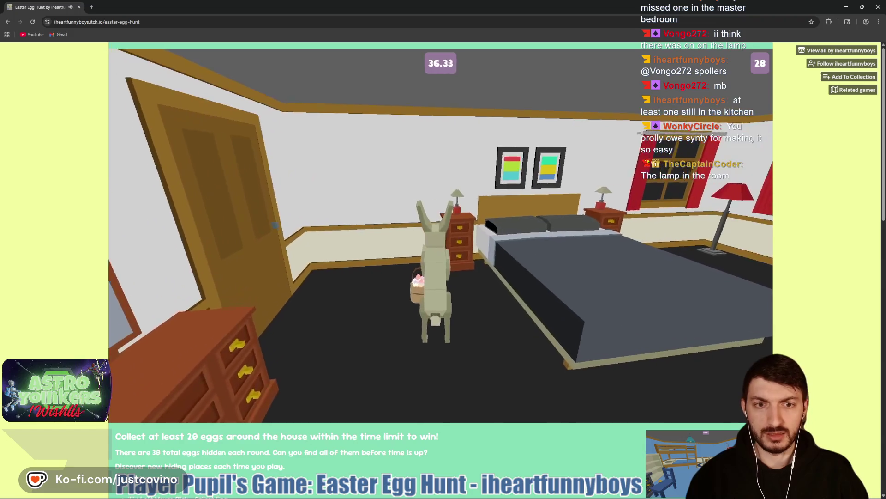
key(d)
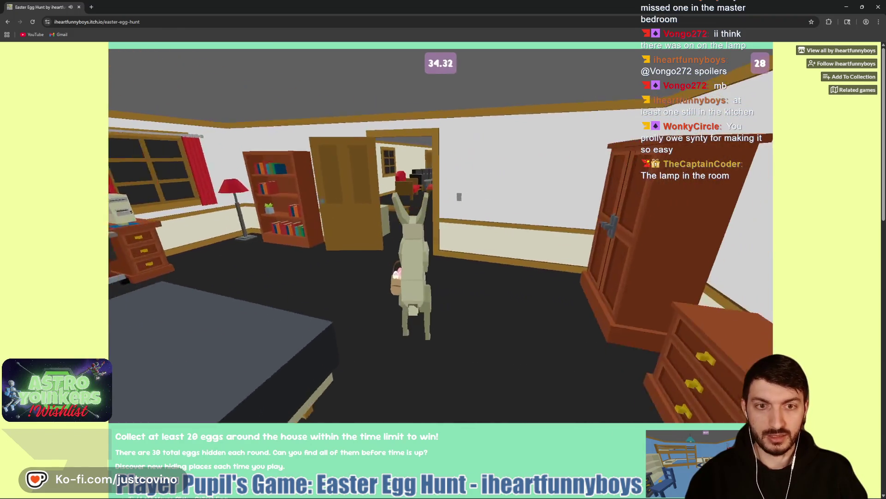
key(w)
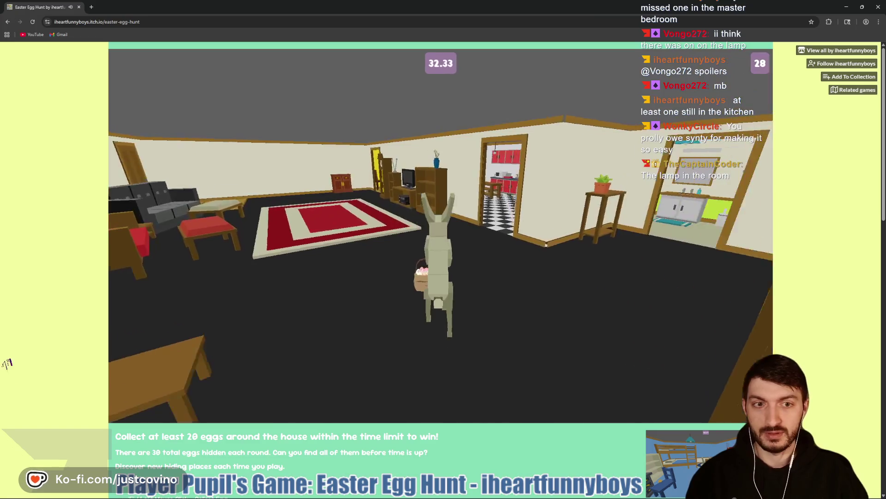
Step: Go down the hallway into the bunk-bed bedroom and collect the egg at the desk
key(w)
key(a)
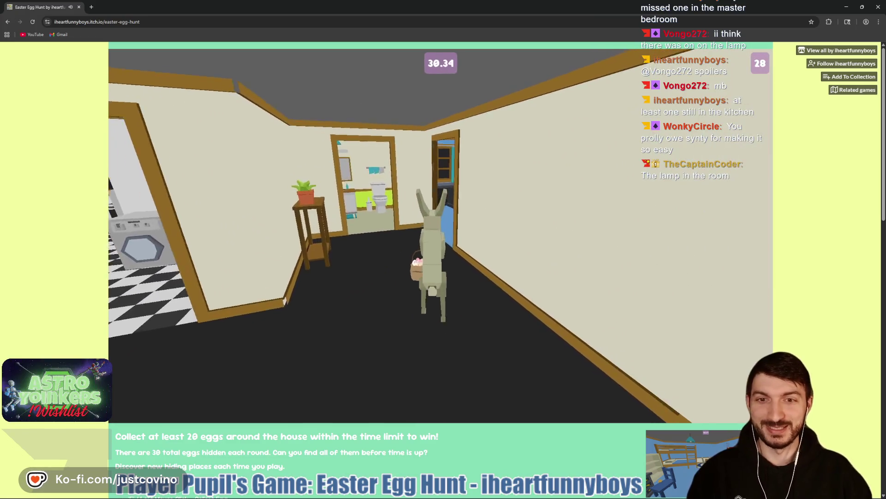
key(d)
key(w)
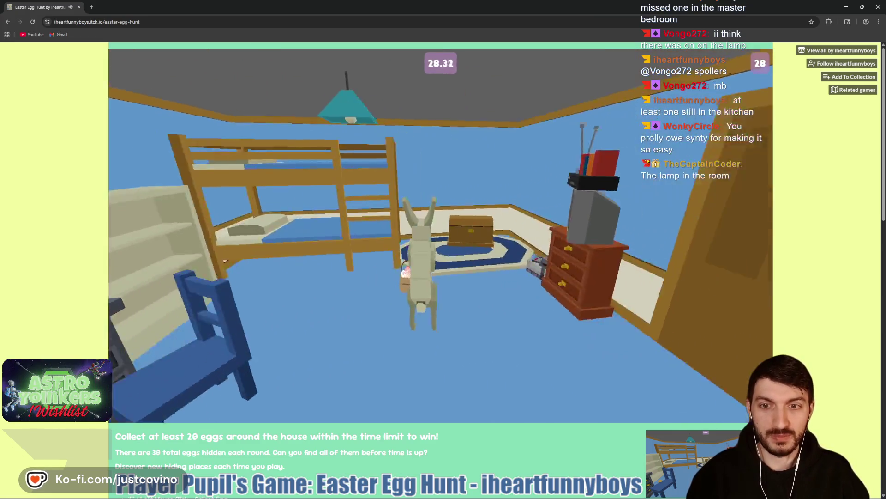
key(a)
key(w)
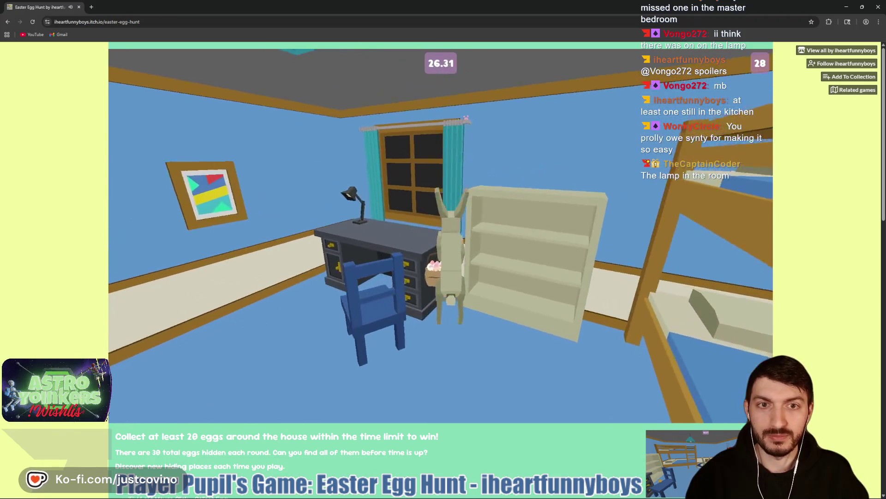
key(e)
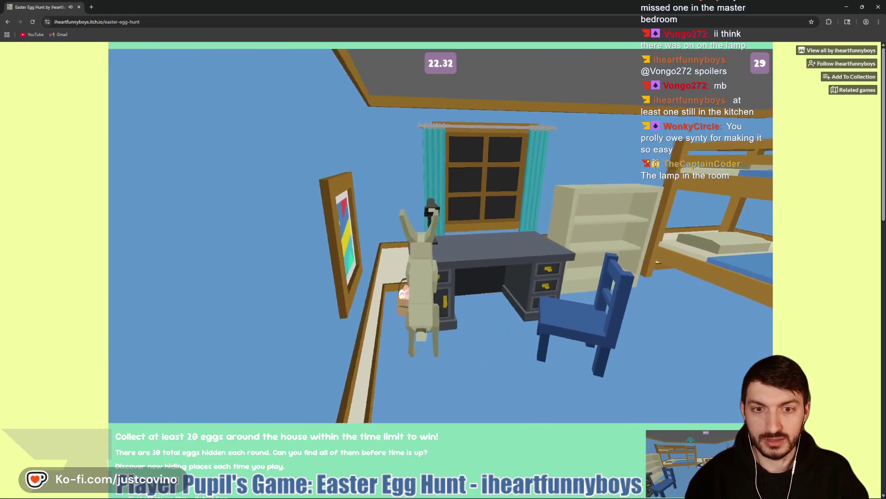
Step: Climb the red dresser to scan the bunk-bed room, then search the bathroom
key(d)
key(w)
key(space)
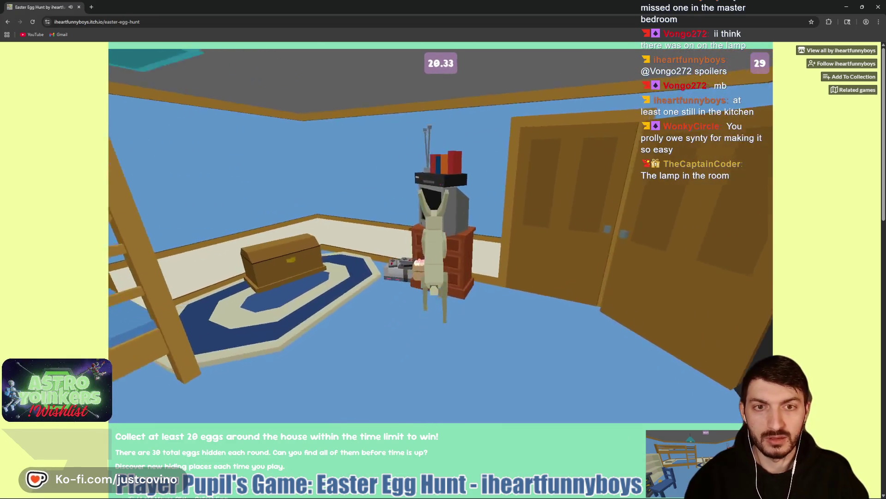
key(d)
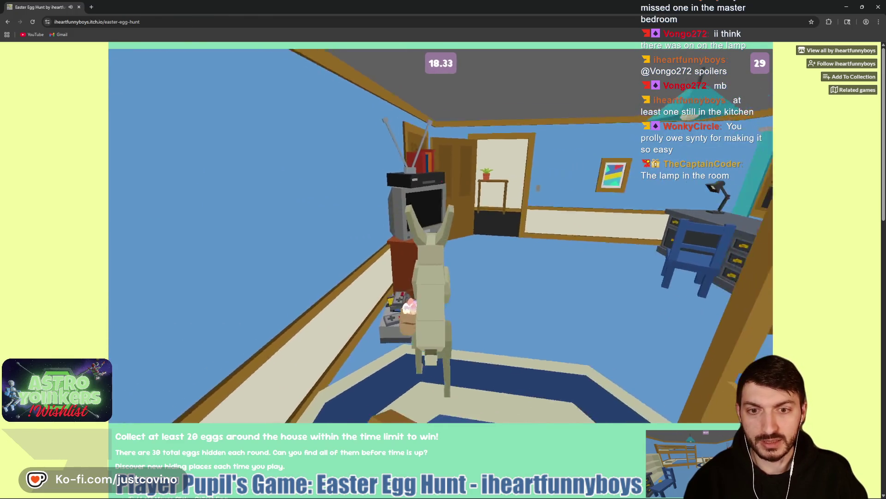
key(d)
key(w)
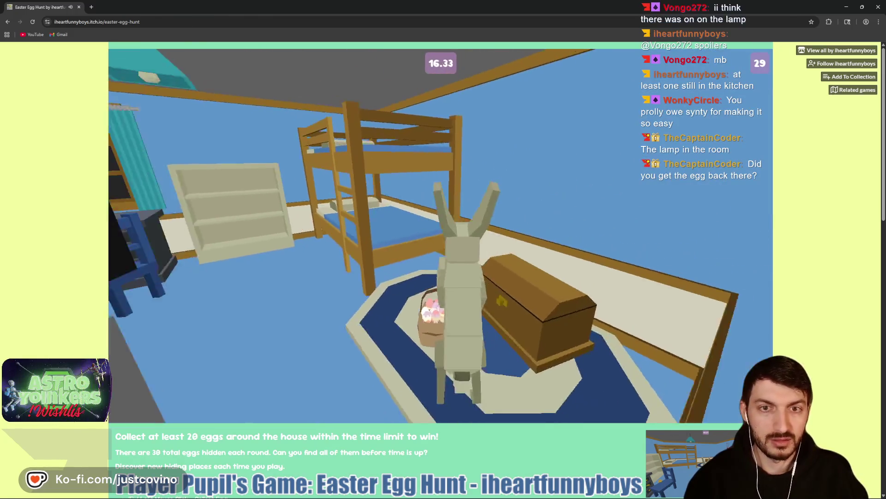
key(a)
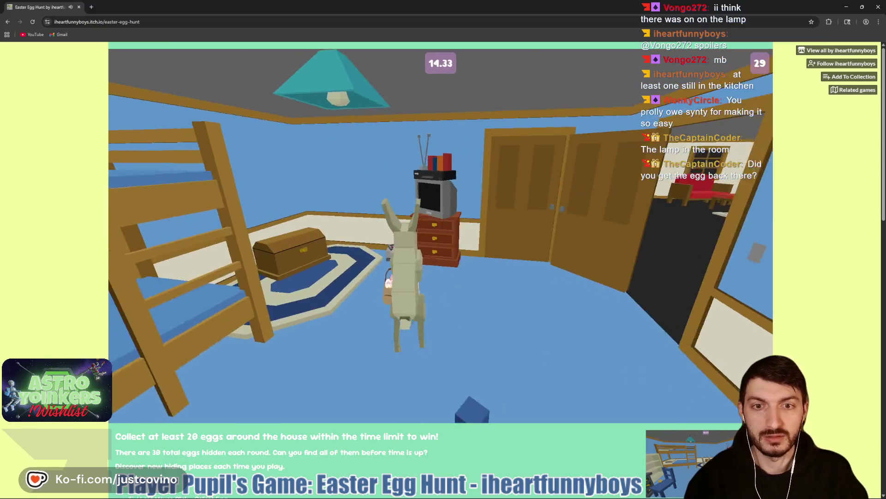
key(w)
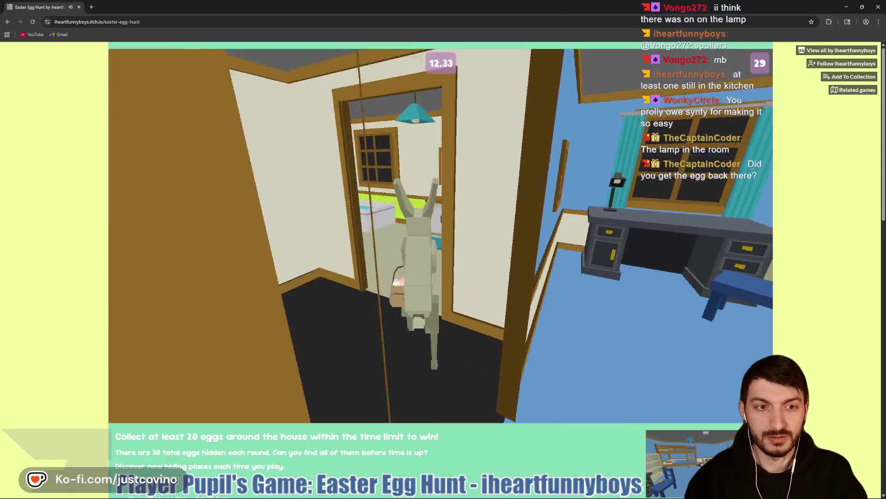
key(w)
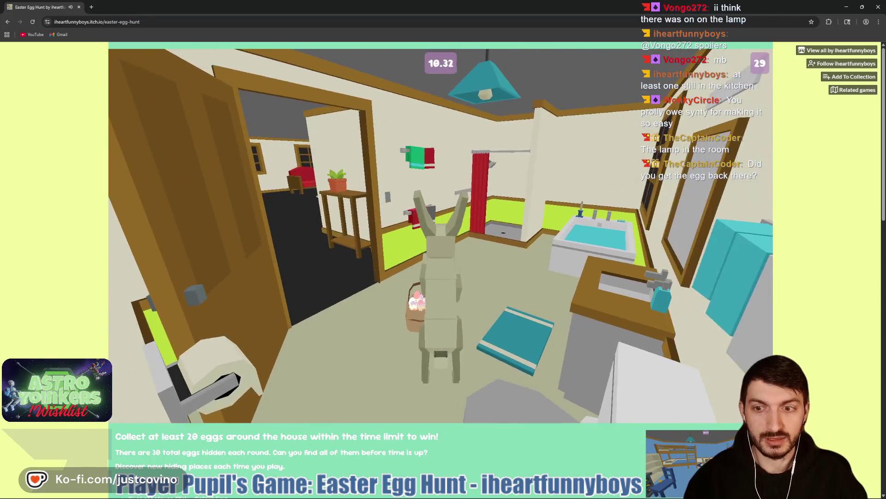
key(w)
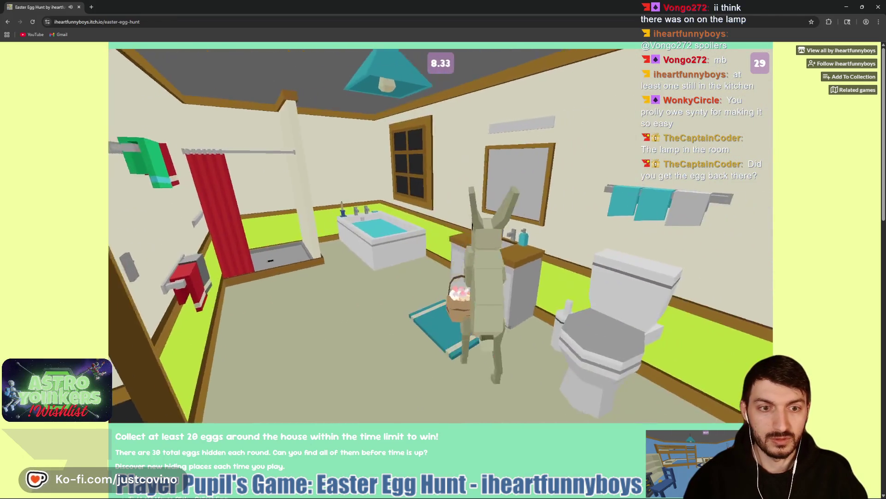
Step: Move the bunny down the hallway into the kitchen until the timer reaches 0.00
key(s)
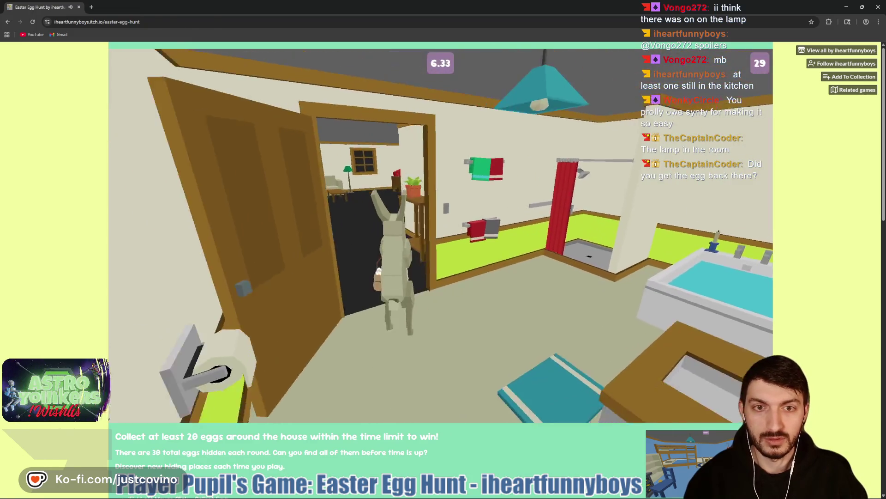
key(w)
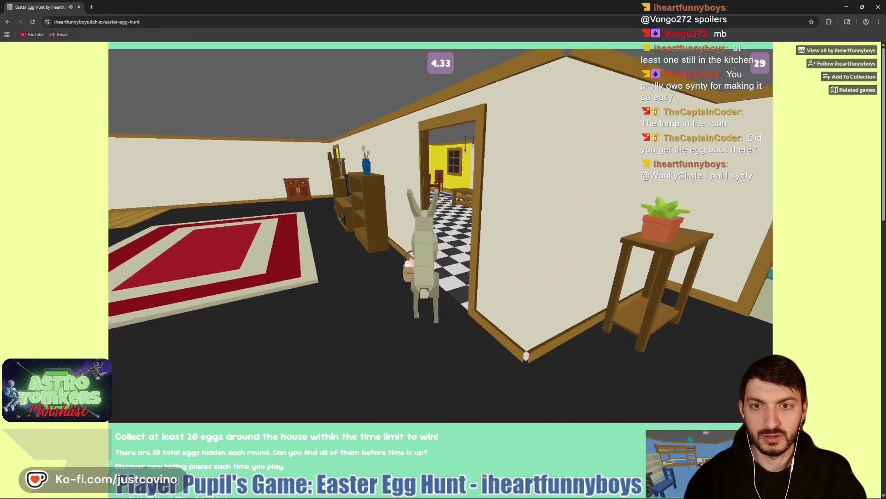
key(w)
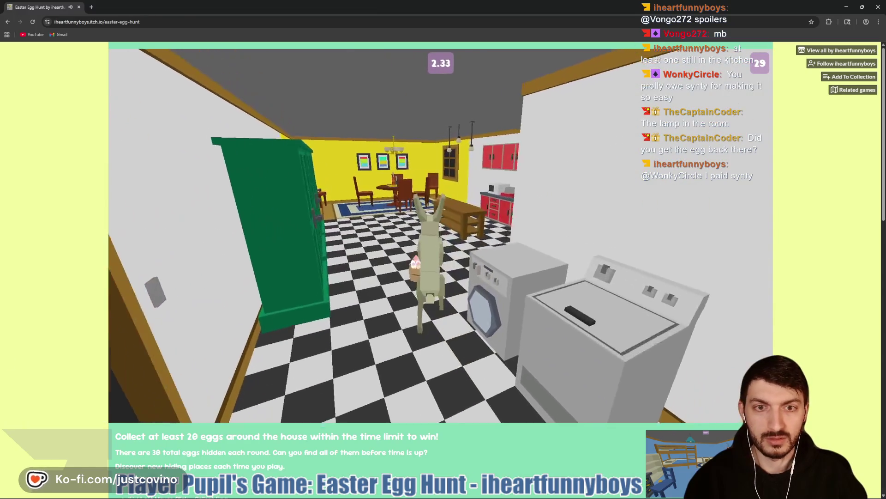
key(a)
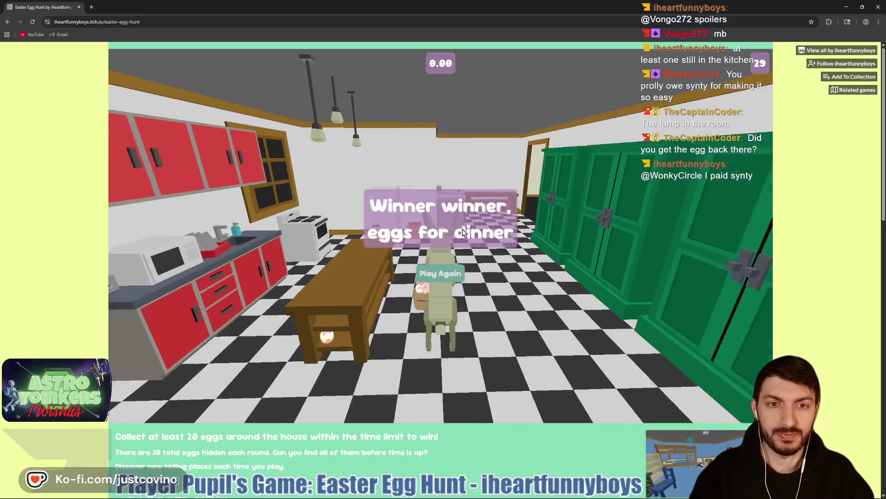
scroll(345, 475, down, 6)
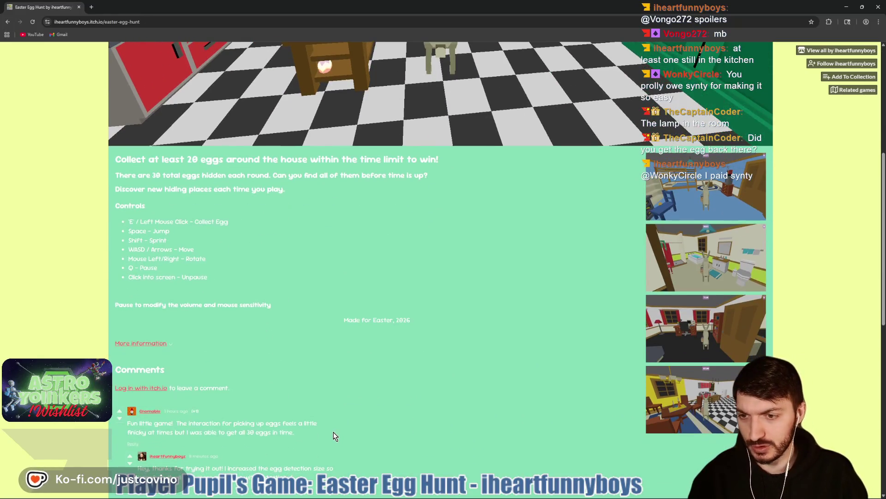
scroll(333, 433, down, 3)
scroll(413, 322, down, 3)
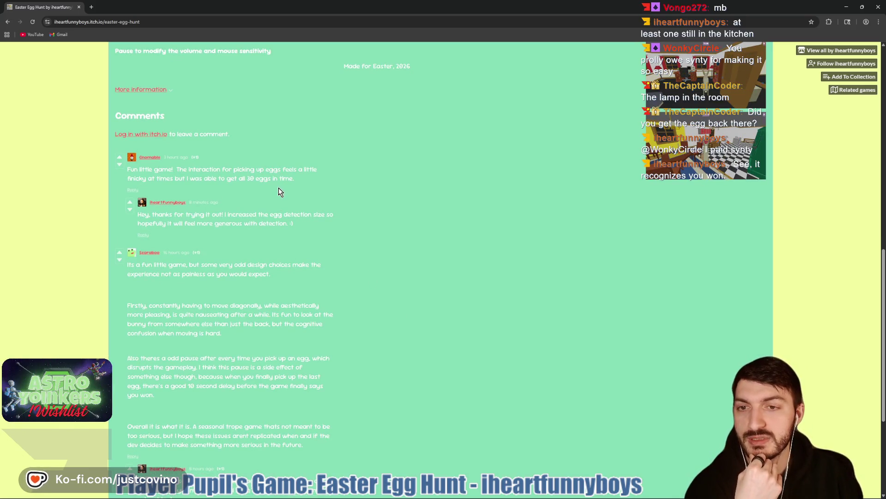
scroll(279, 191, down, 1)
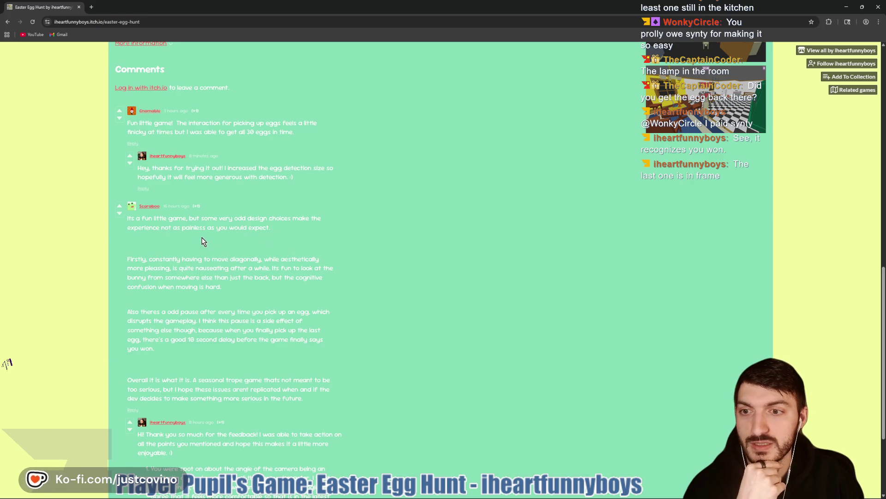
scroll(203, 242, down, 1)
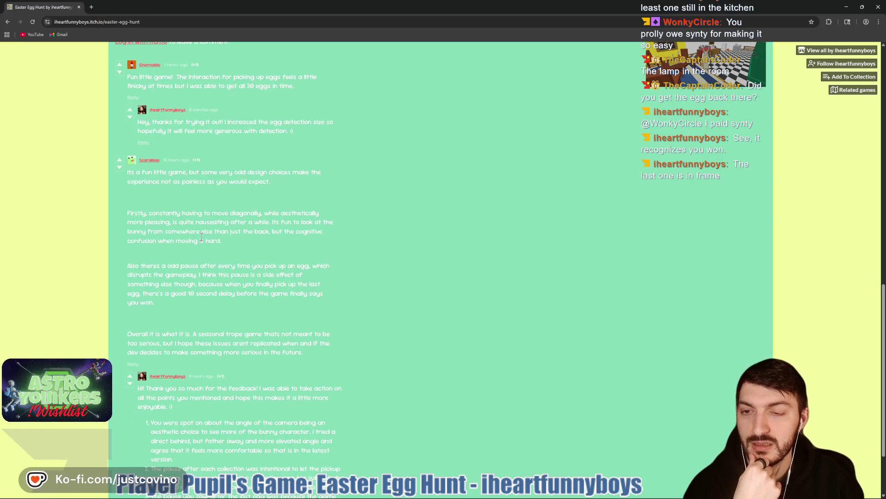
scroll(202, 238, down, 1)
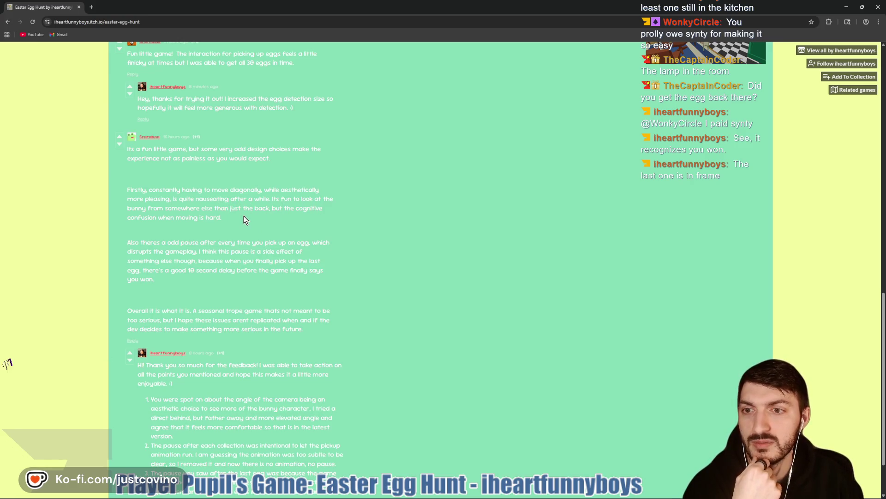
scroll(249, 220, down, 3)
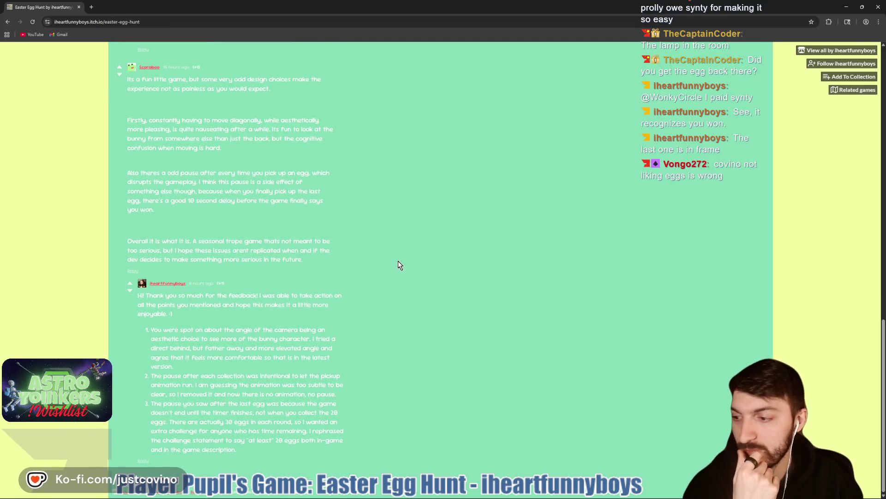
scroll(398, 260, up, 4)
scroll(398, 262, up, 7)
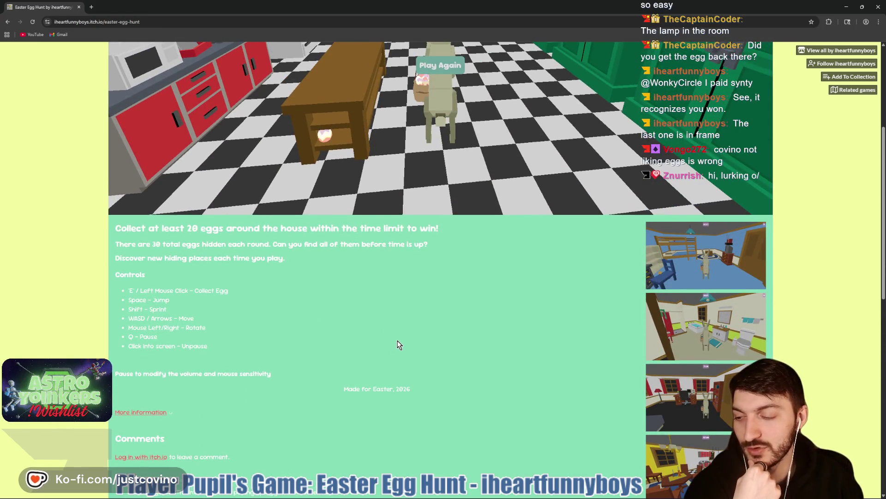
scroll(402, 333, up, 2)
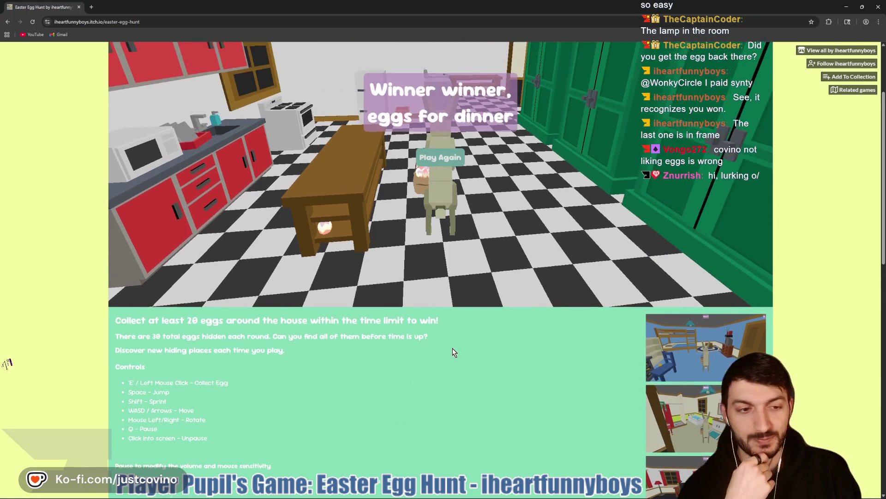
scroll(453, 352, up, 2)
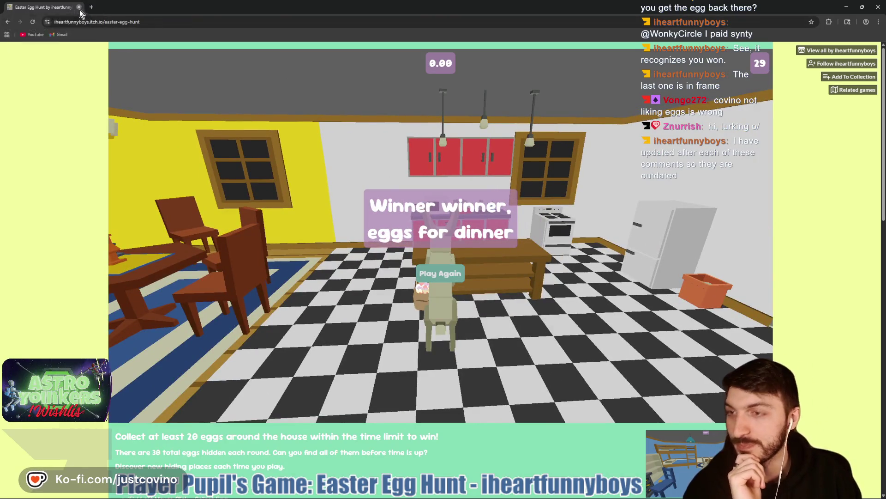
Step: Close the Easter Egg Hunt browser and return to player_kick_button.gd at the leave_host line 38
click(79, 7)
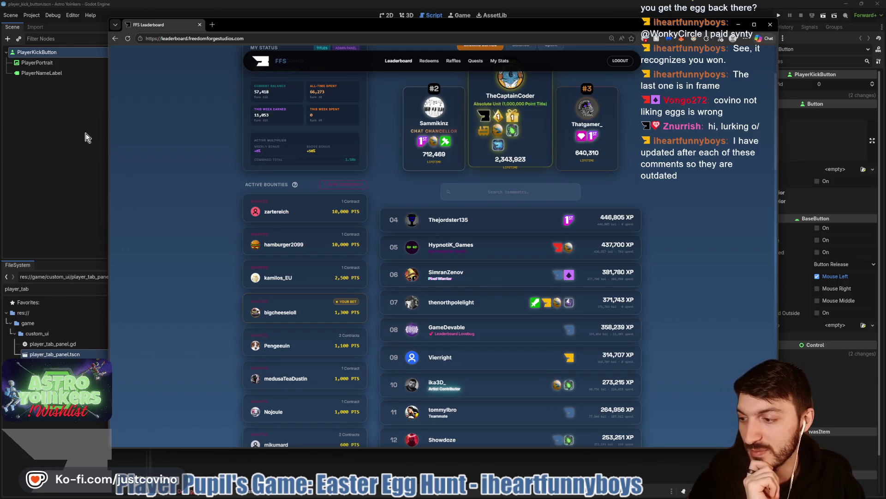
key(alt+Tab)
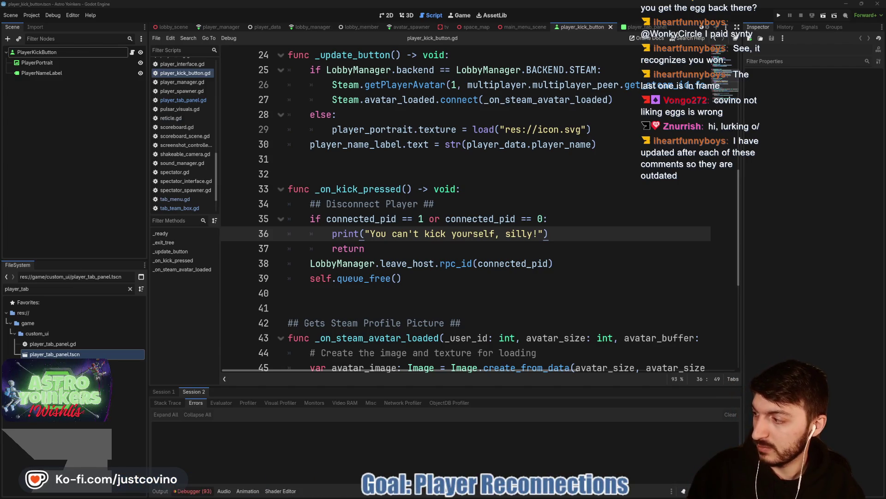
click(329, 258)
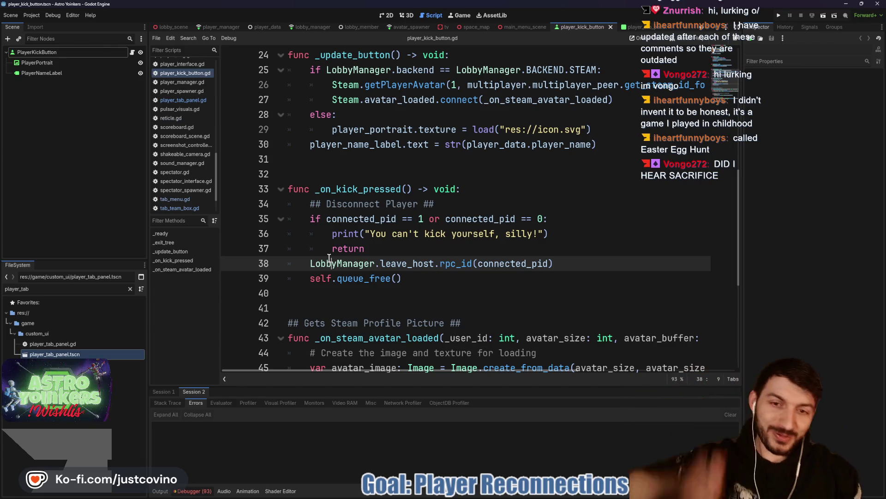
click(418, 252)
scroll(417, 252, down, 1)
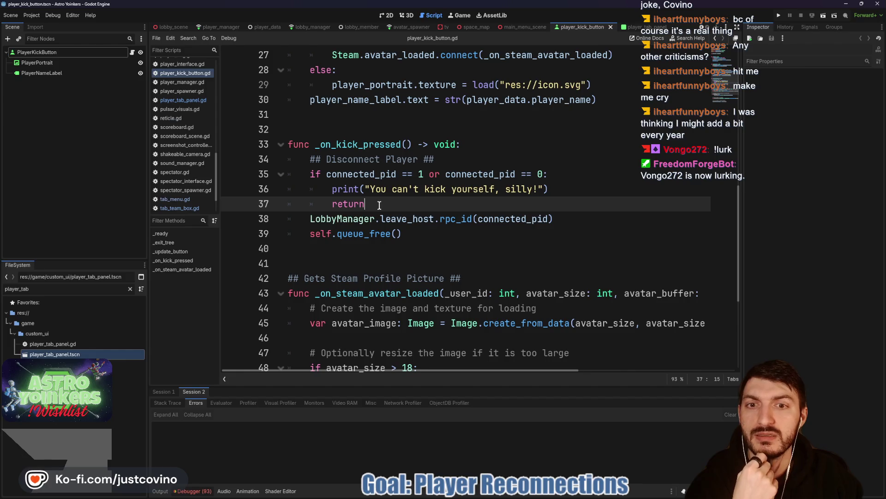
scroll(379, 205, up, 2)
click(469, 216)
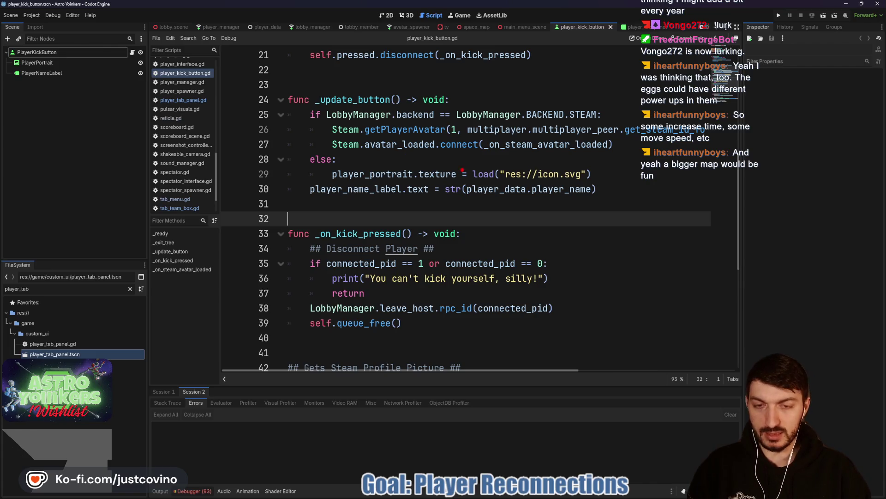
drag(526, 127, 542, 235)
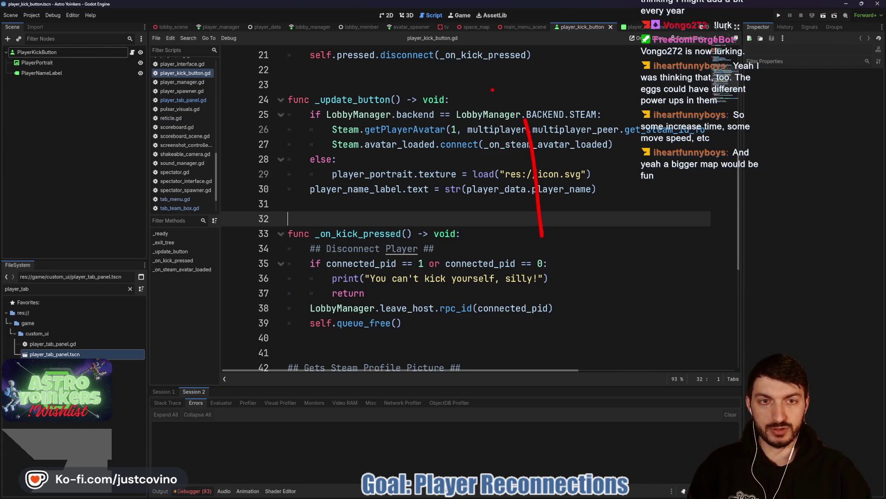
mouse_move(479, 59)
mouse_down()
mouse_move(481, 108)
mouse_move(534, 120)
mouse_move(319, 118)
mouse_up()
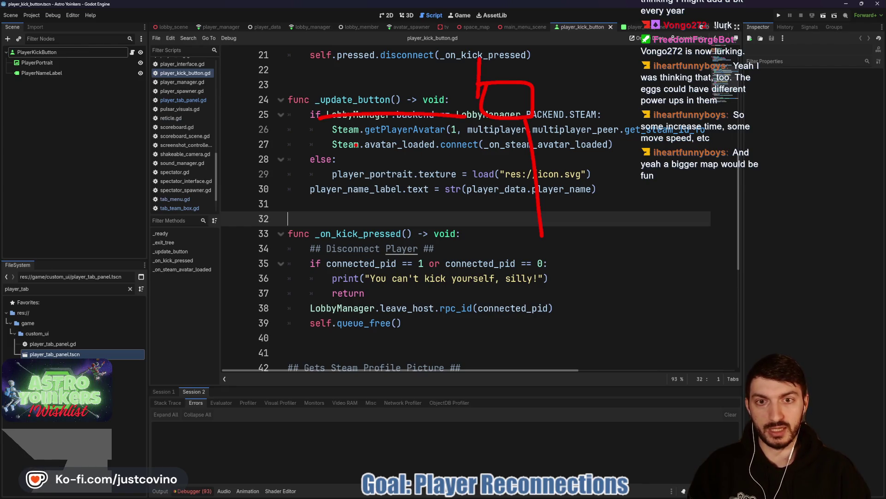
mouse_move(356, 145)
mouse_down()
mouse_move(443, 210)
mouse_move(406, 134)
mouse_up()
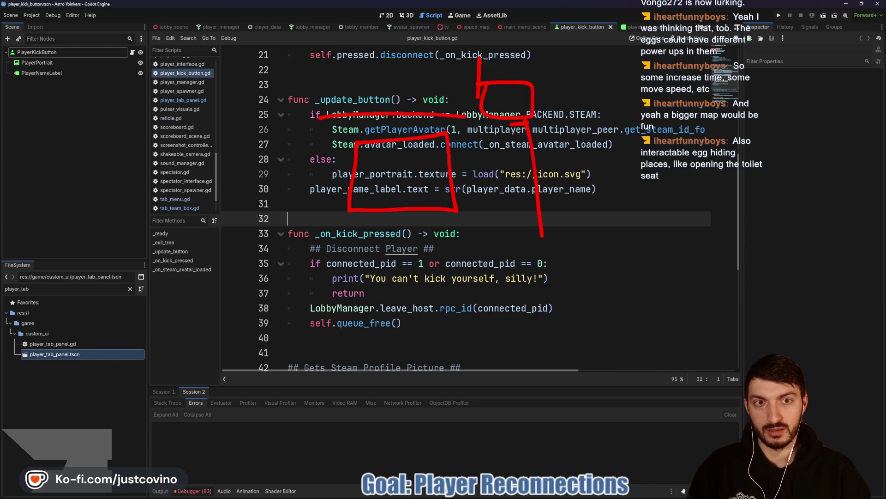
drag(526, 121, 575, 233)
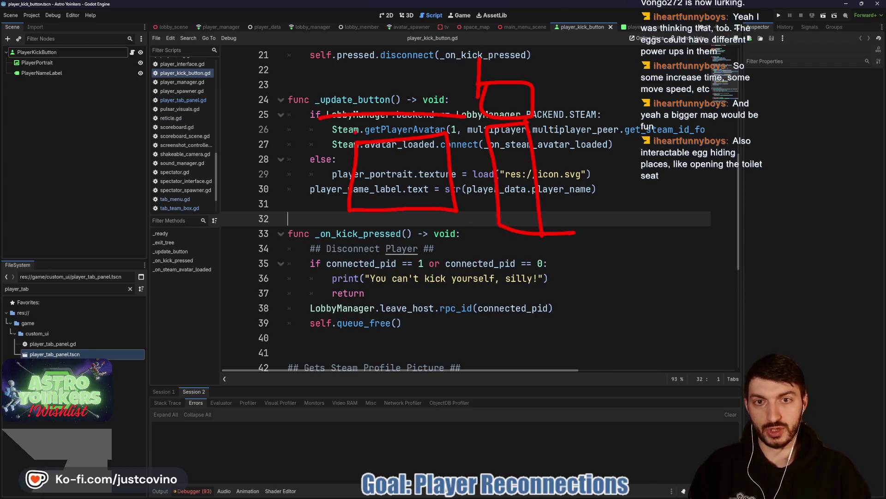
drag(352, 133, 454, 116)
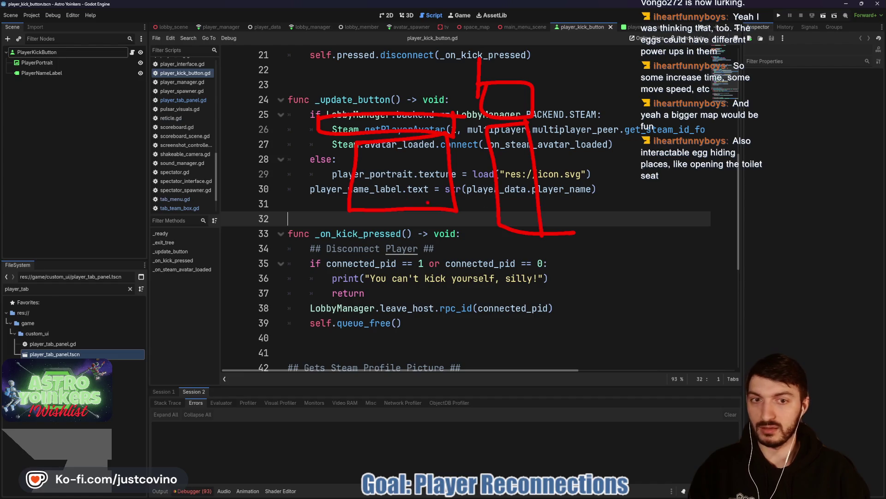
drag(470, 164, 470, 295)
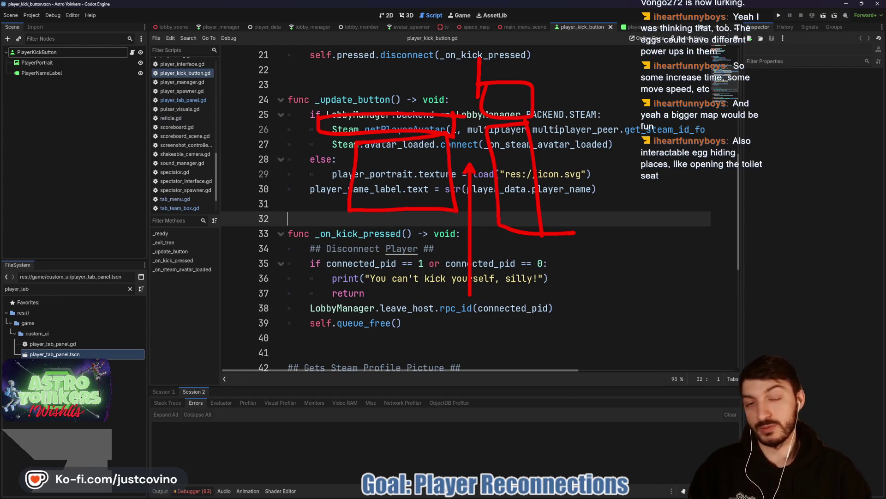
key(Escape)
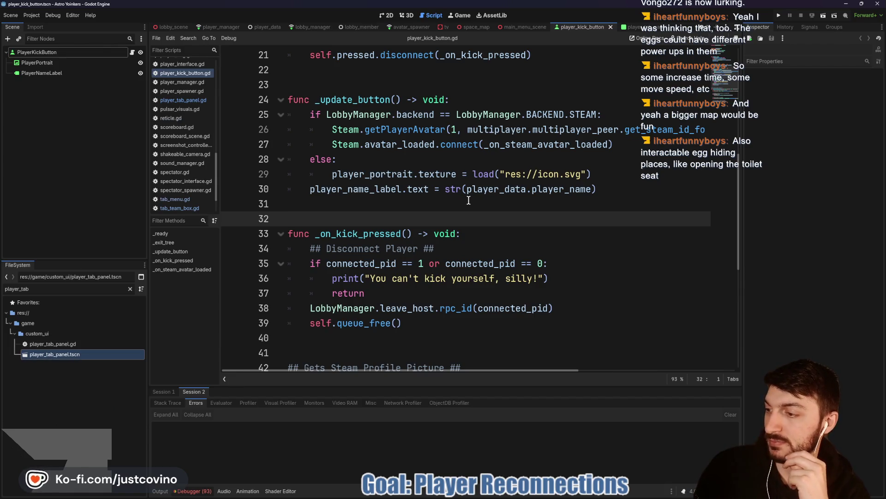
click(477, 191)
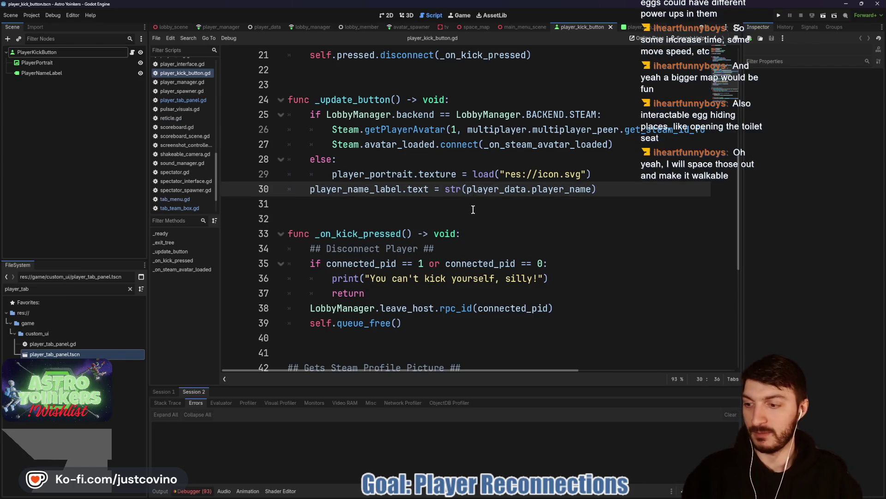
click(473, 210)
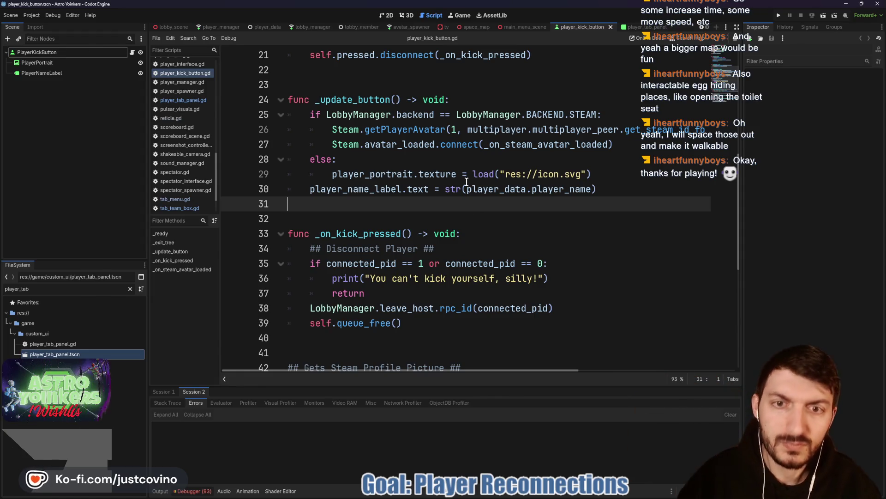
scroll(446, 168, up, 1)
scroll(447, 168, up, 3)
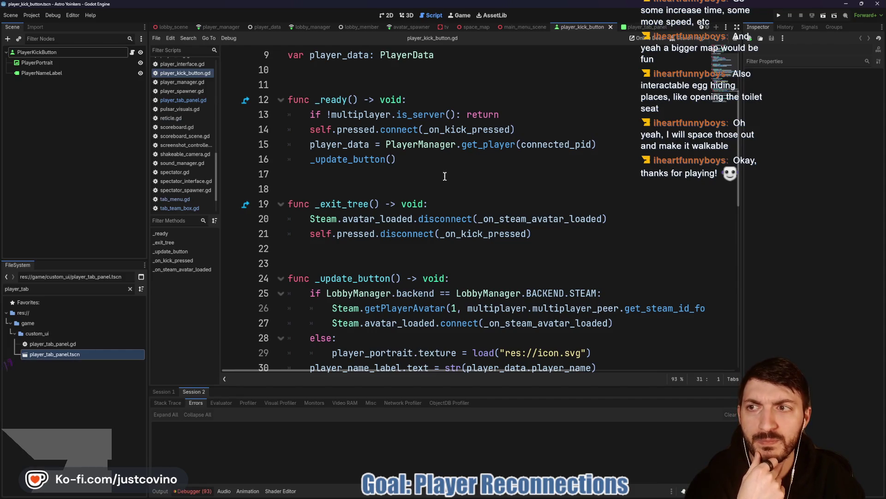
Step: Switch to the player.tscn scene and open the script attached to its TabMenu node
click(647, 27)
click(591, 29)
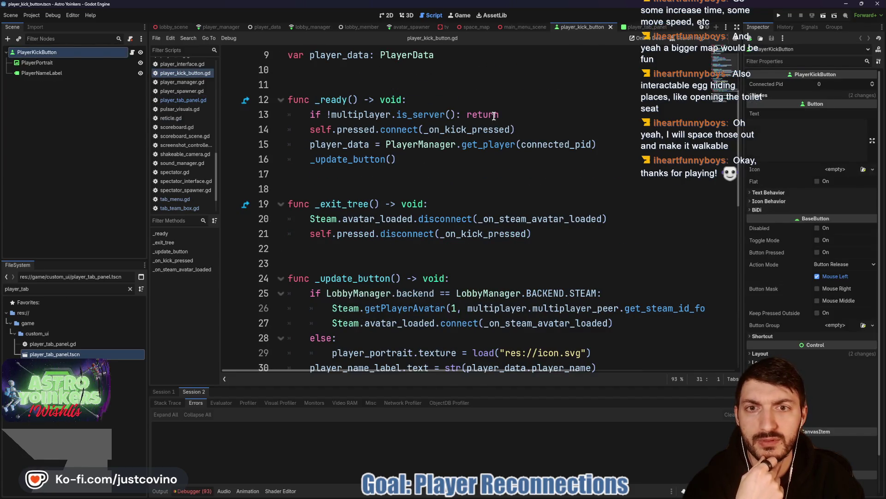
scroll(493, 116, up, 3)
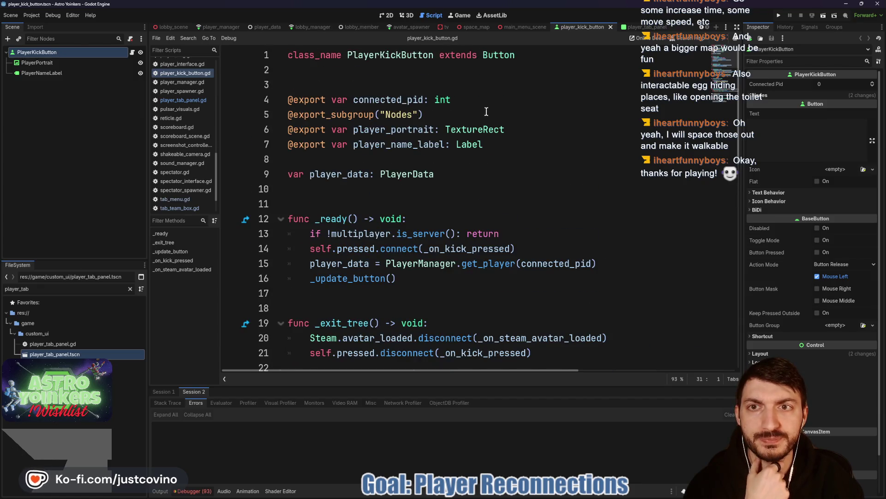
scroll(167, 29, up, 2)
click(191, 29)
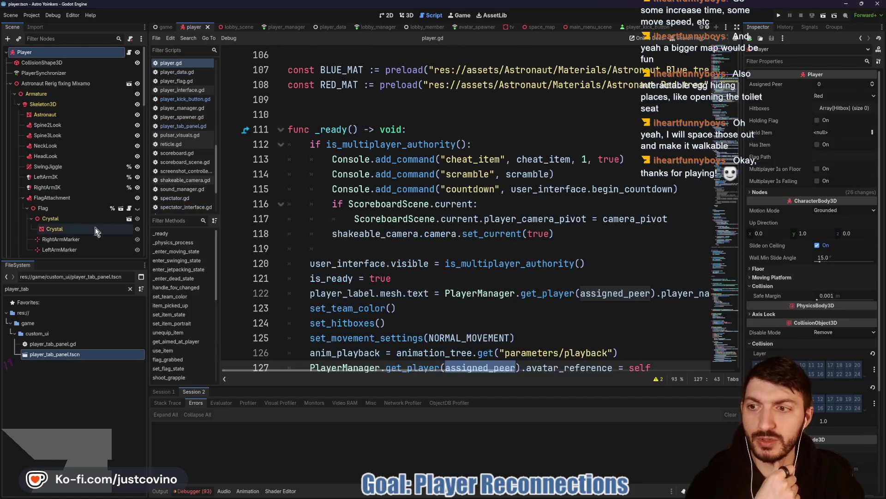
scroll(88, 217, down, 6)
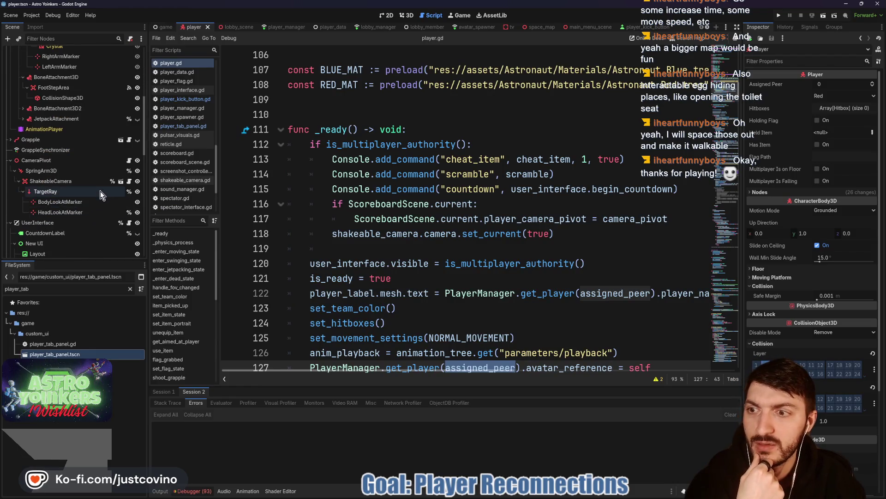
scroll(96, 204, down, 5)
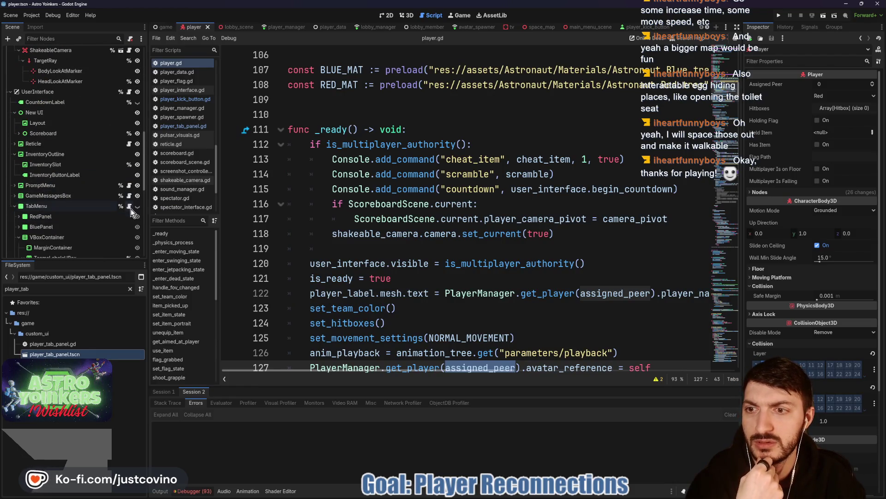
click(129, 207)
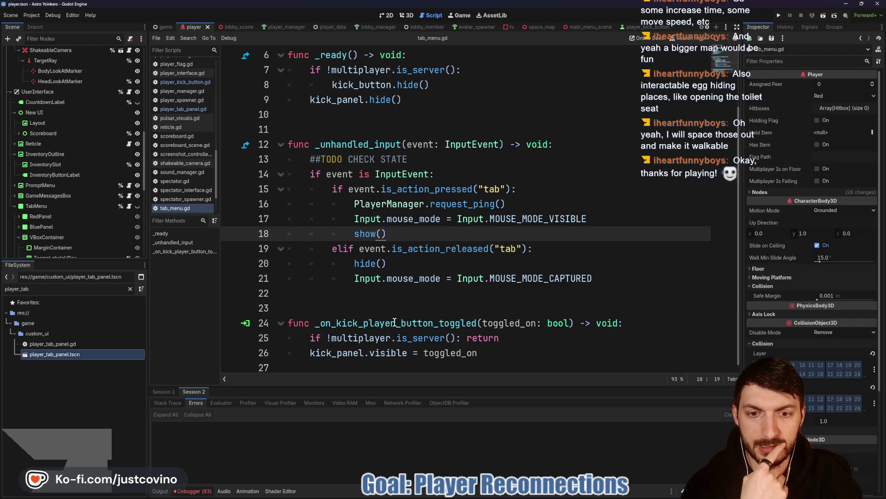
Step: Open the KickPanel node's kick_panel.gd script and go to the end of line 27
double_click(325, 352)
scroll(105, 219, down, 5)
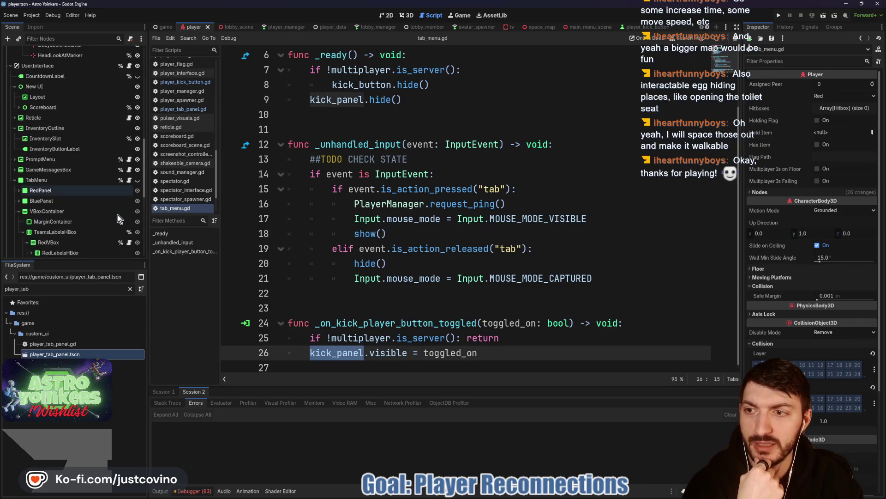
scroll(105, 218, down, 1)
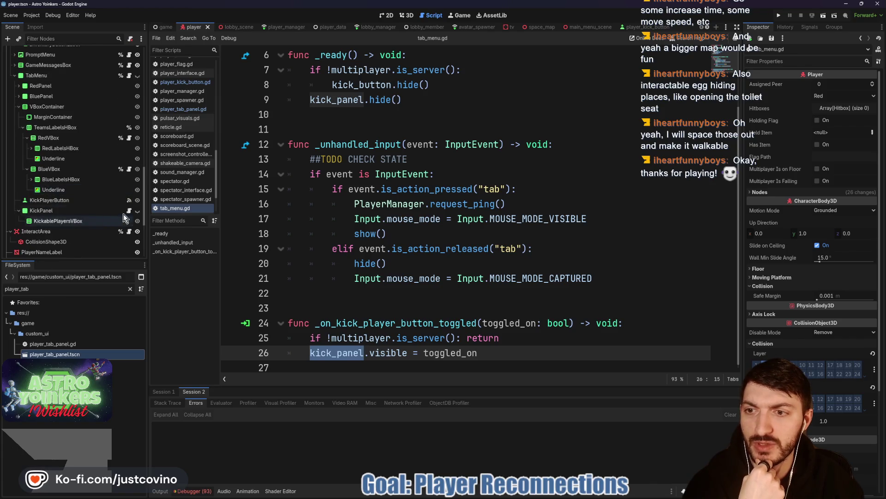
click(129, 211)
scroll(454, 217, up, 1)
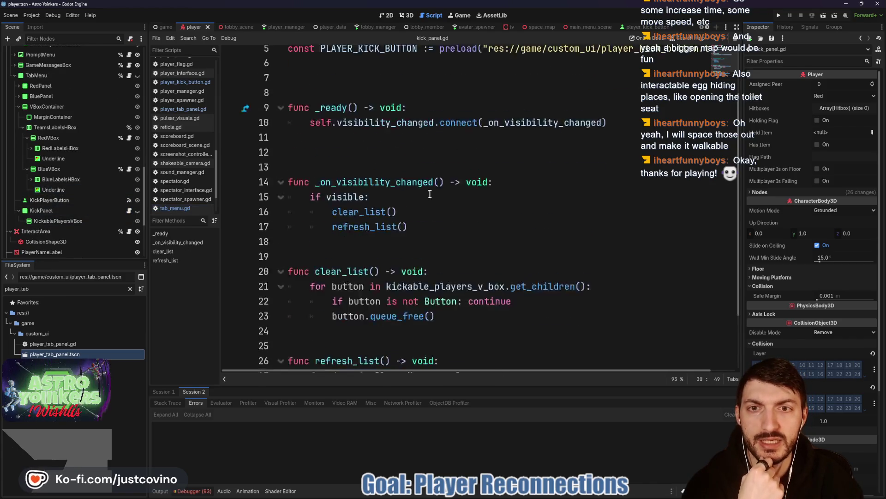
scroll(430, 193, down, 1)
scroll(445, 233, down, 1)
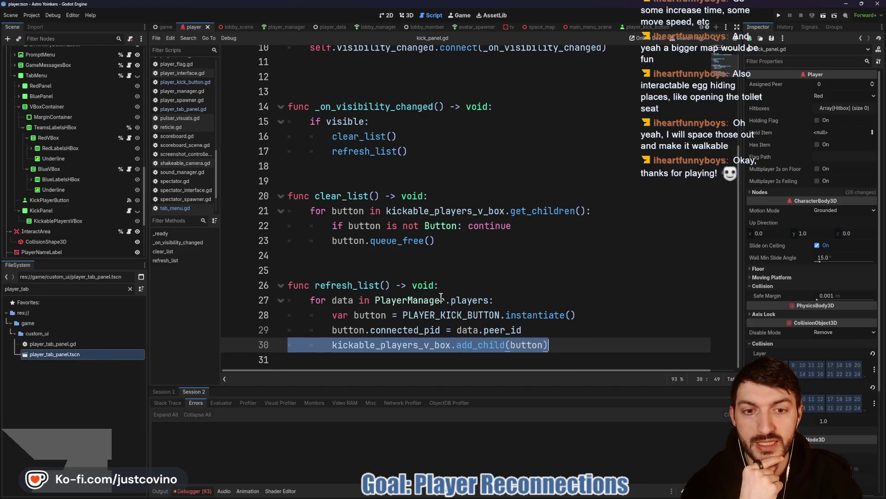
click(505, 301)
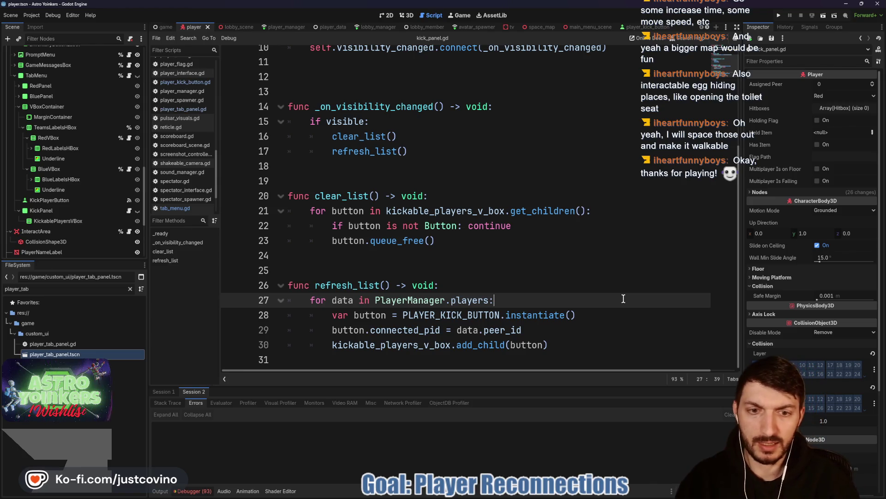
Step: Add 'if data.data_state == PlayerData.DATA_STATE.MISSING: continue' below line 27
key(Return)
text(if data.)
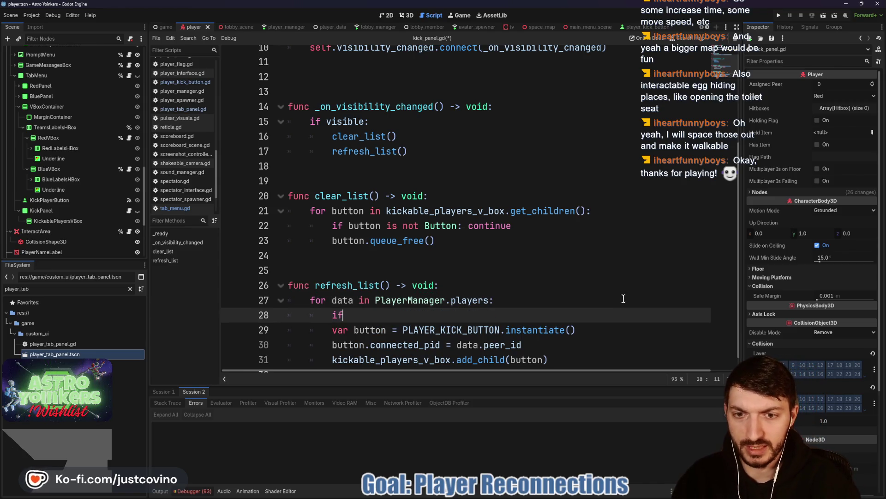
text(data_state )
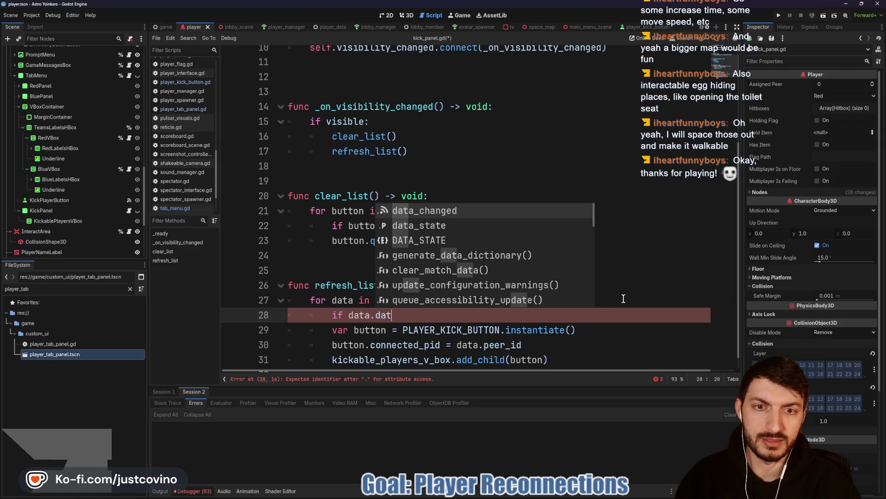
text(== Player)
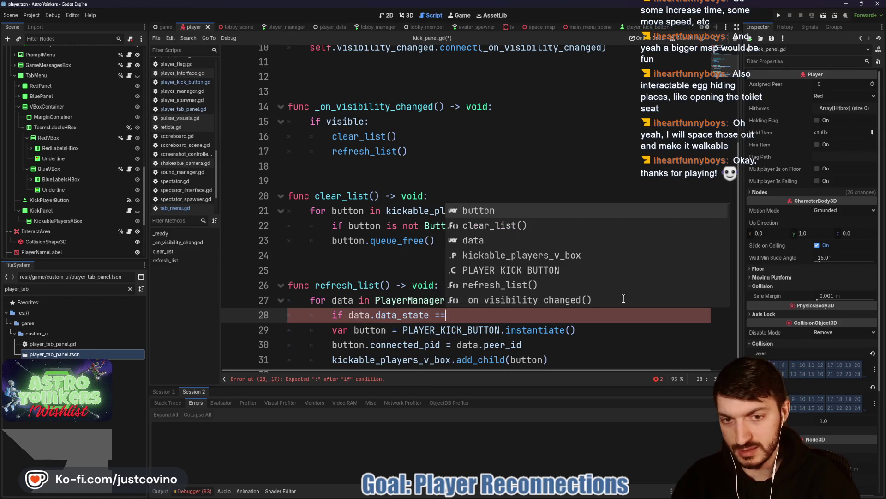
text(Data.D)
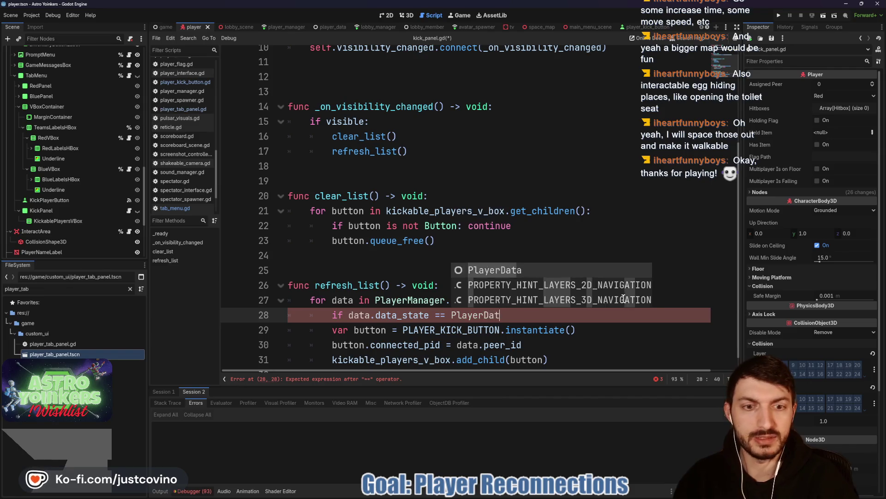
key(Return)
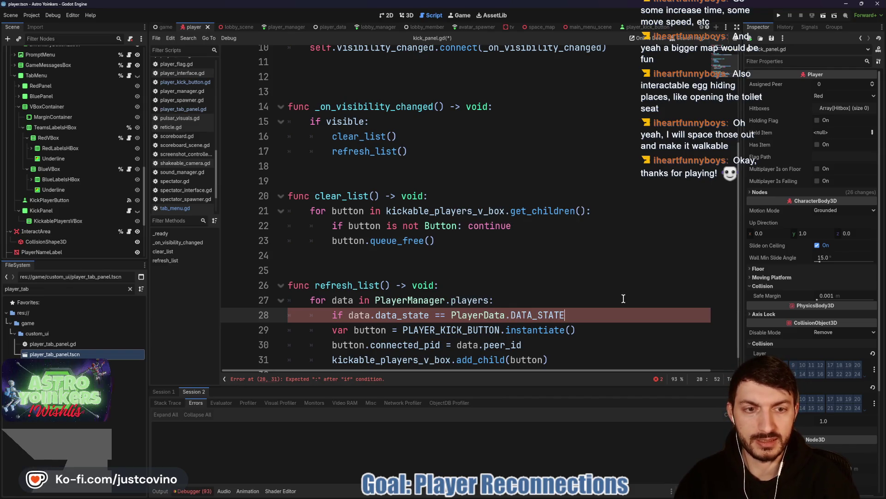
text(.)
key(Down)
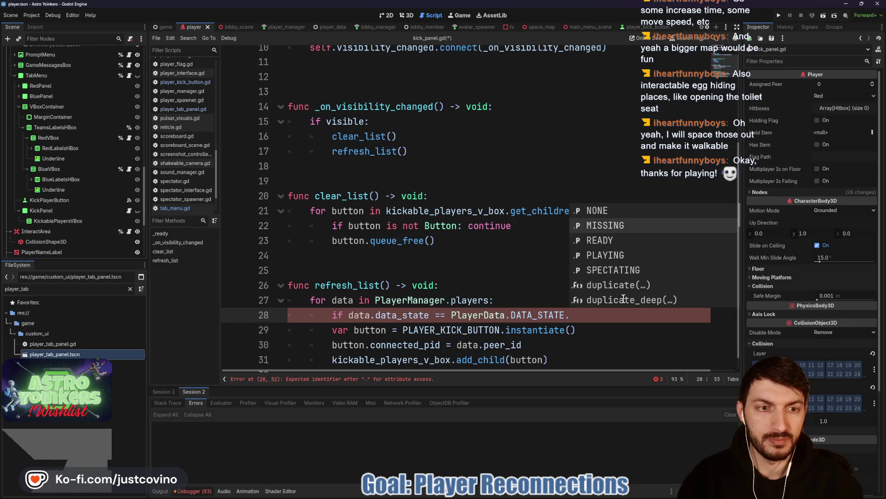
key(Return)
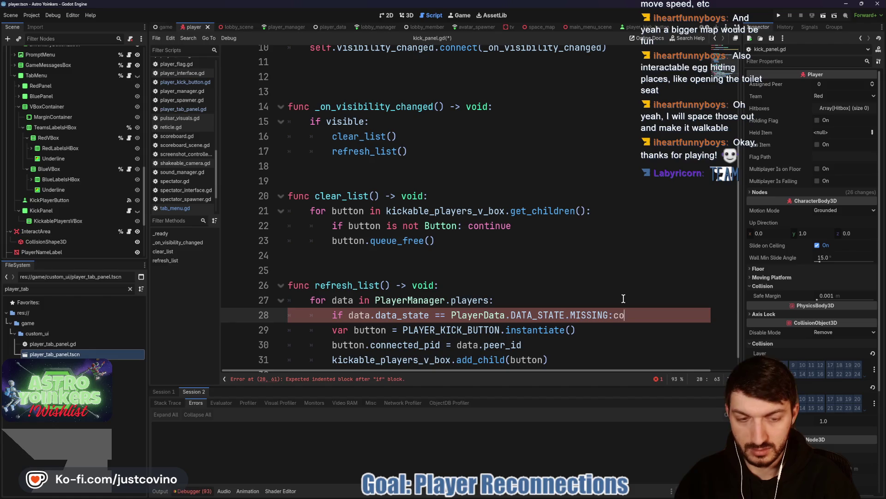
text(ntinu)
key(Return)
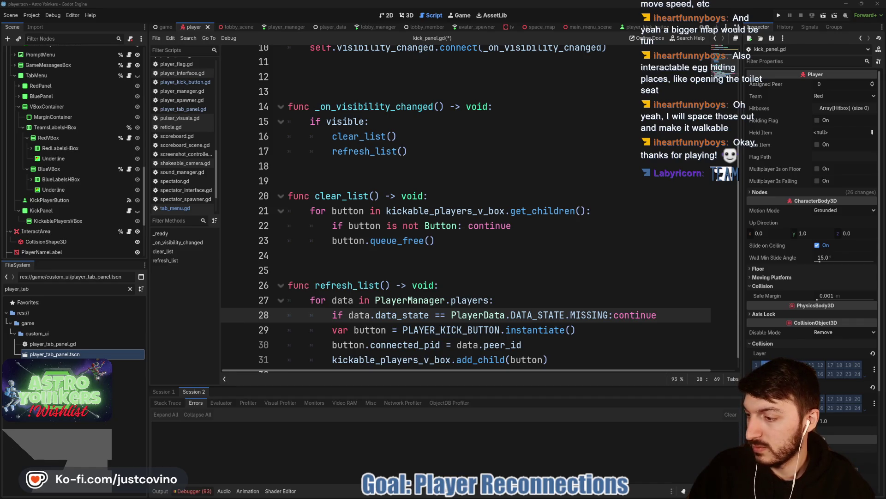
Step: Save kick_panel.gd and run the game project
click(619, 315)
key(ctrl+s)
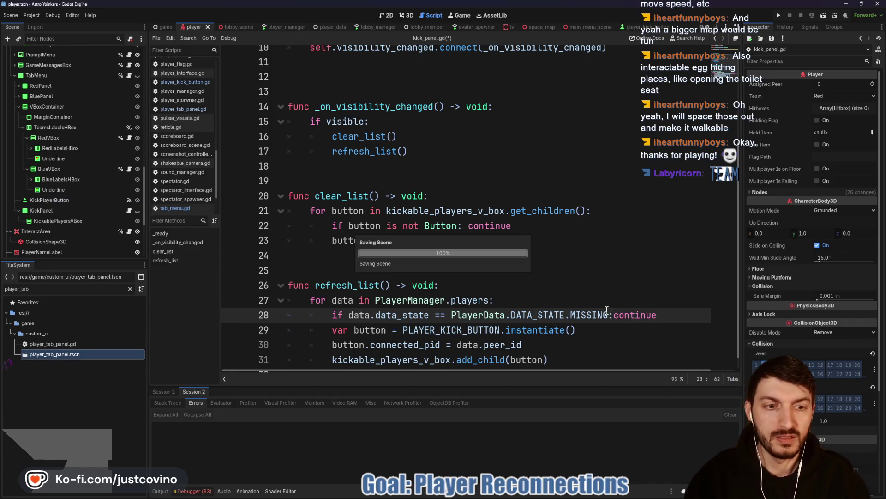
double_click(563, 313)
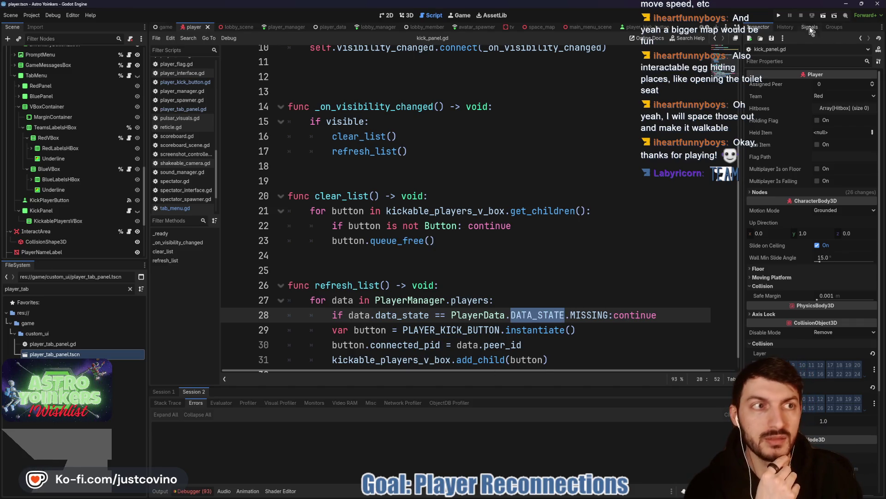
click(779, 16)
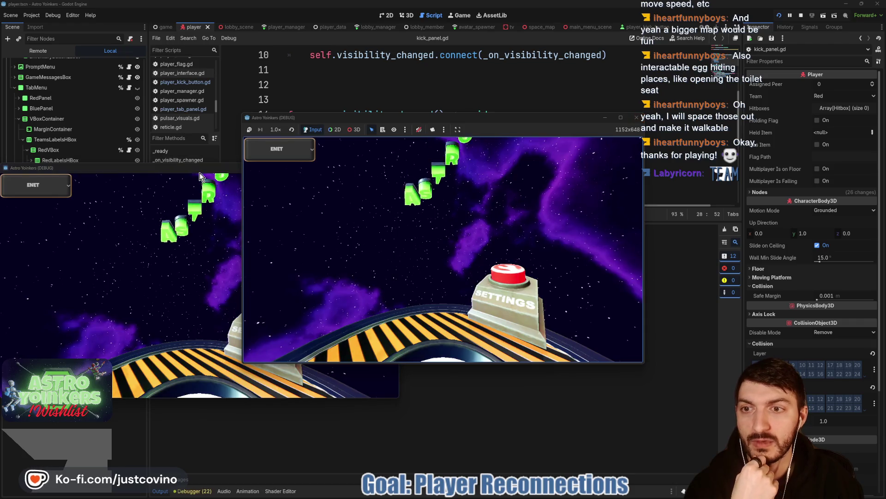
Step: Place the two debug windows side by side and host a Private lobby in the left one
mouse_move(110, 168)
mouse_down()
mouse_move(200, 178)
mouse_move(536, 123)
mouse_move(541, 151)
mouse_up()
click(503, 117)
drag(503, 117, 301, 141)
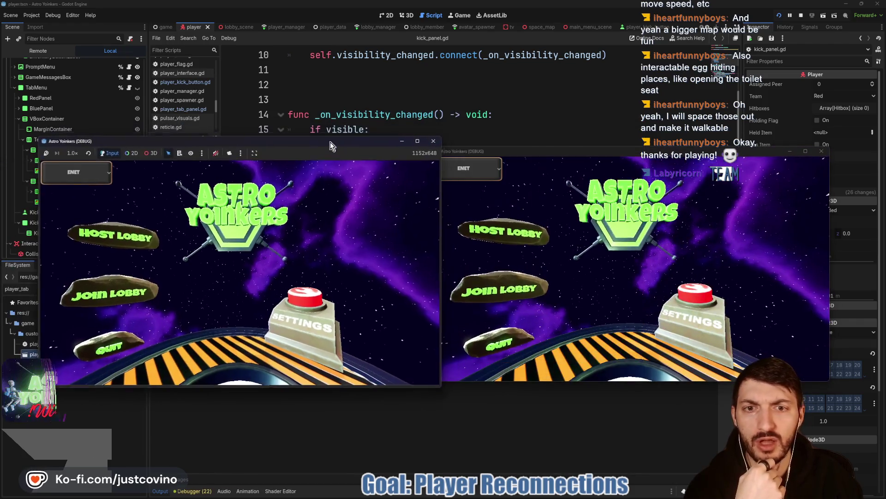
click(139, 230)
click(174, 245)
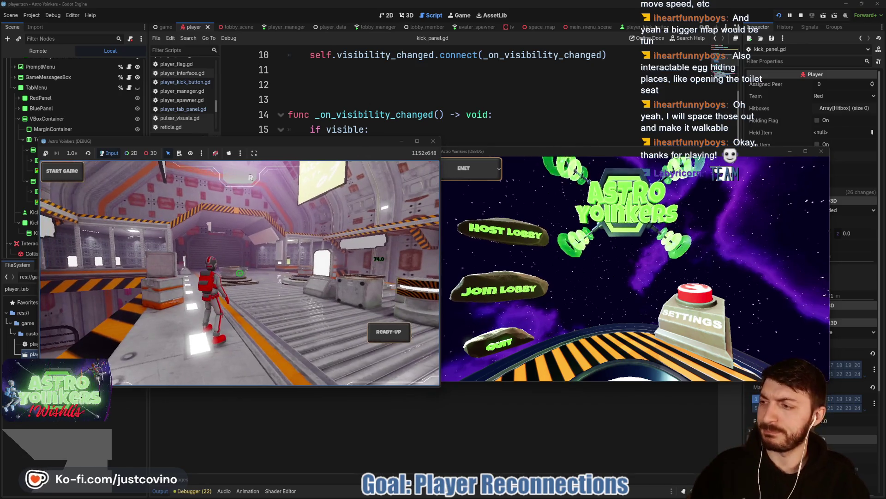
Step: Have the right game window join the top lobby, then return to the host game
click(482, 290)
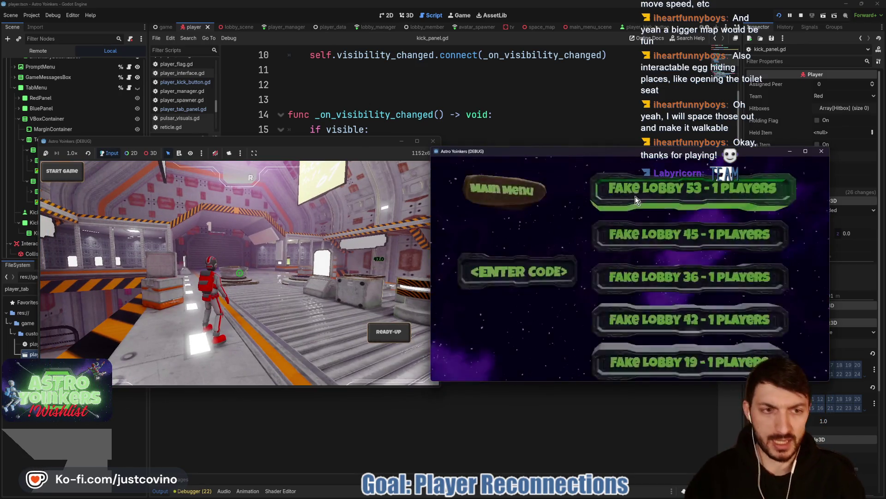
click(706, 190)
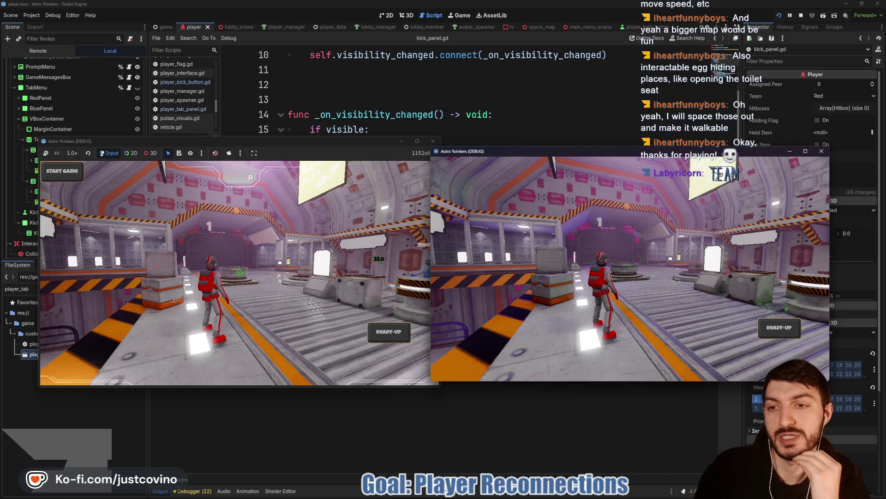
click(457, 286)
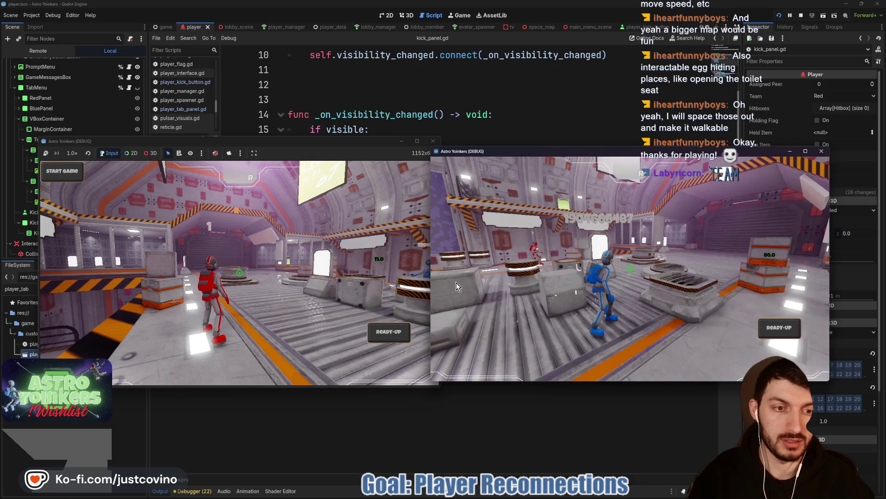
key(alt+Tab)
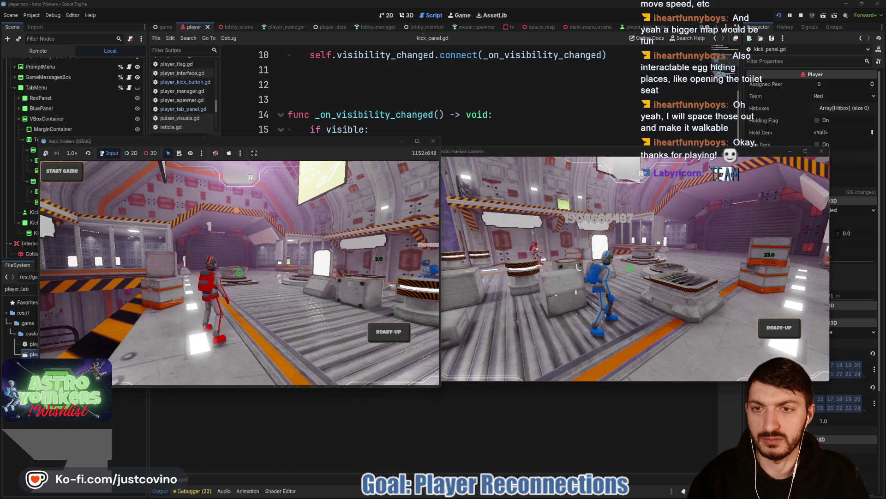
Step: From the host's Tab scoreboard, kick the other player and close the scoreboard
key(Tab)
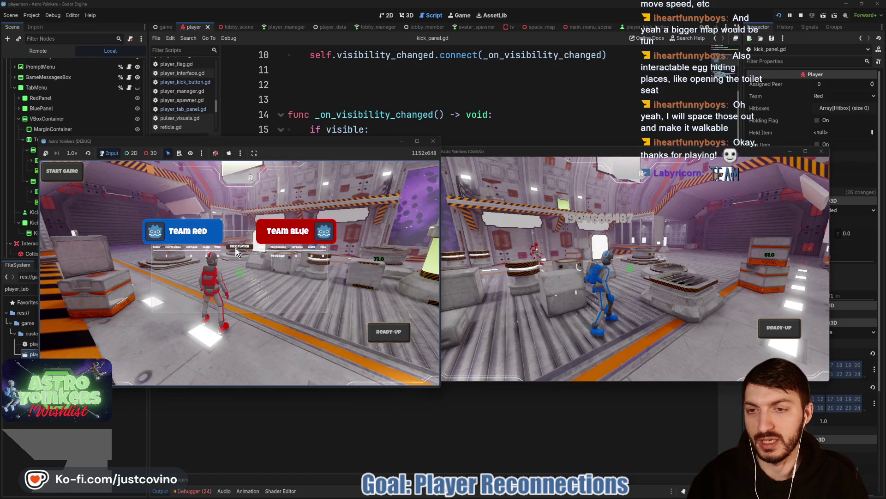
click(238, 247)
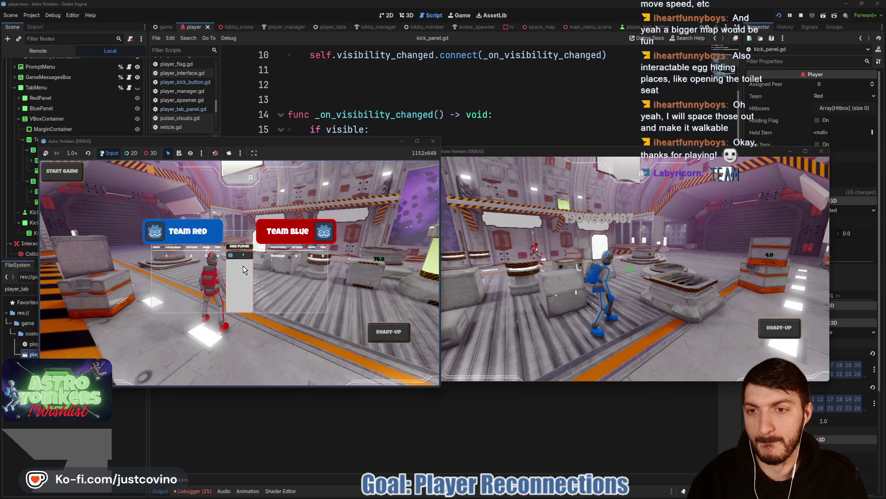
click(242, 255)
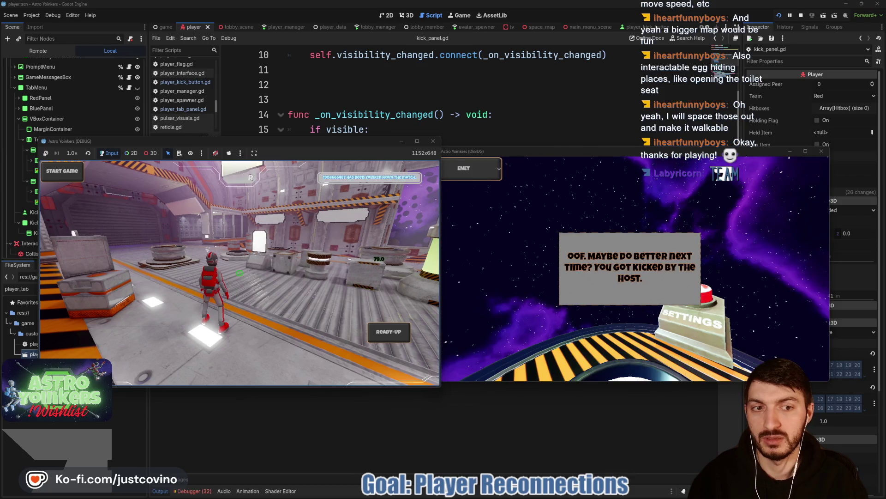
key(Tab)
key(Tab)
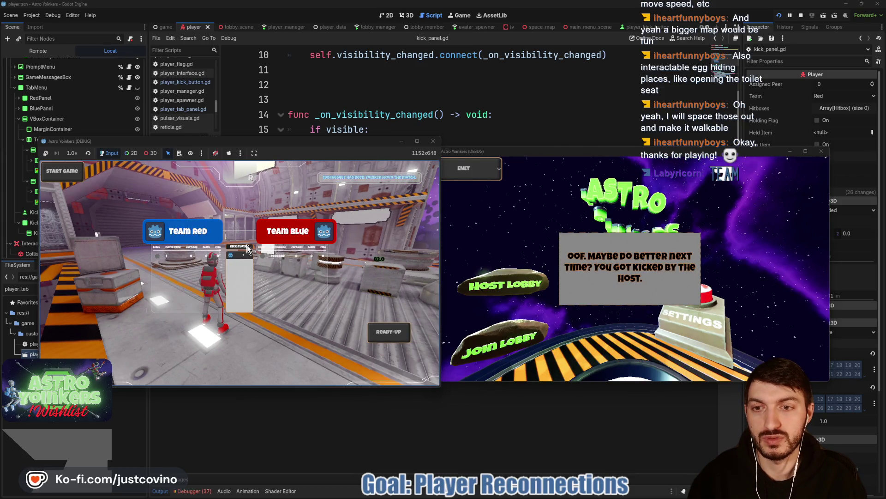
click(268, 252)
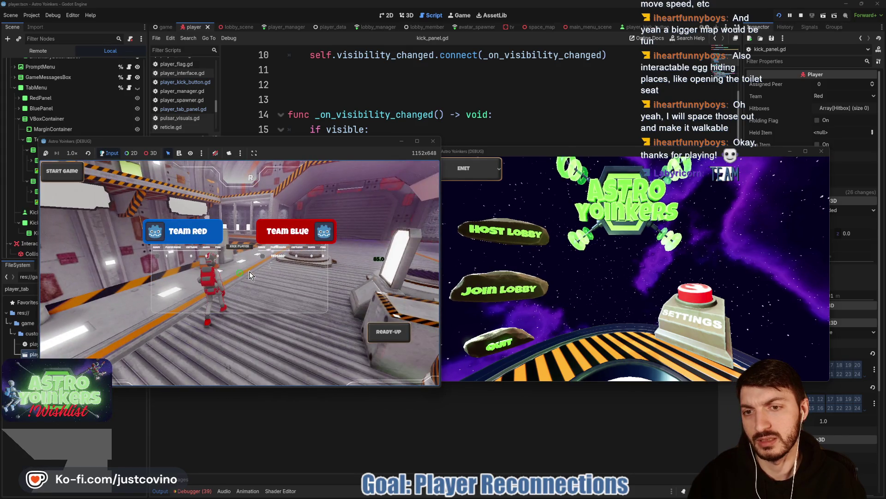
key(Tab)
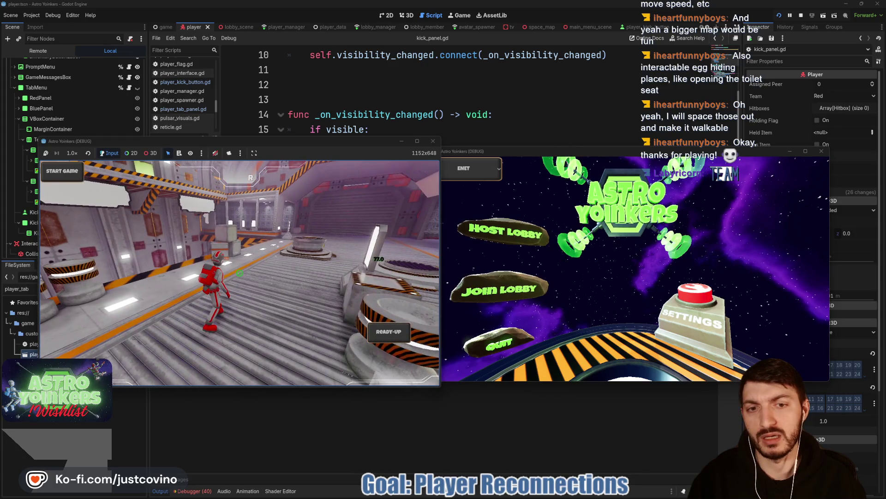
Step: Rejoin a lobby with the second game and mark that player as ready
click(488, 290)
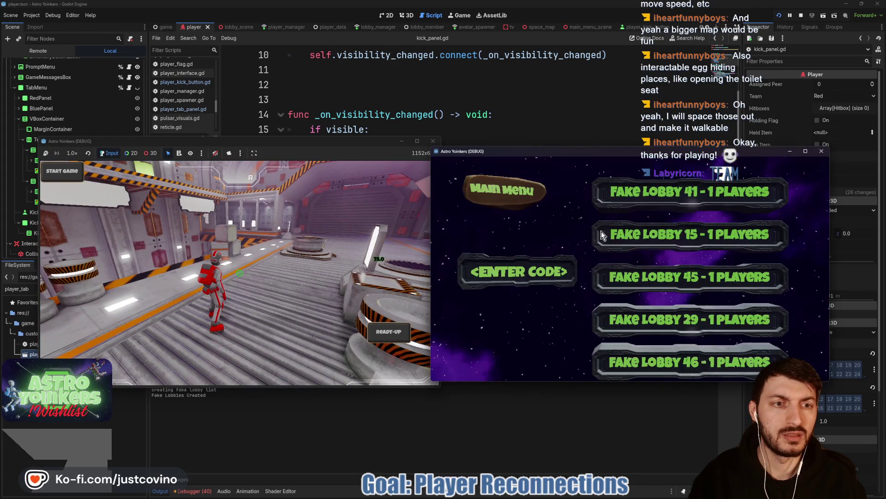
click(655, 192)
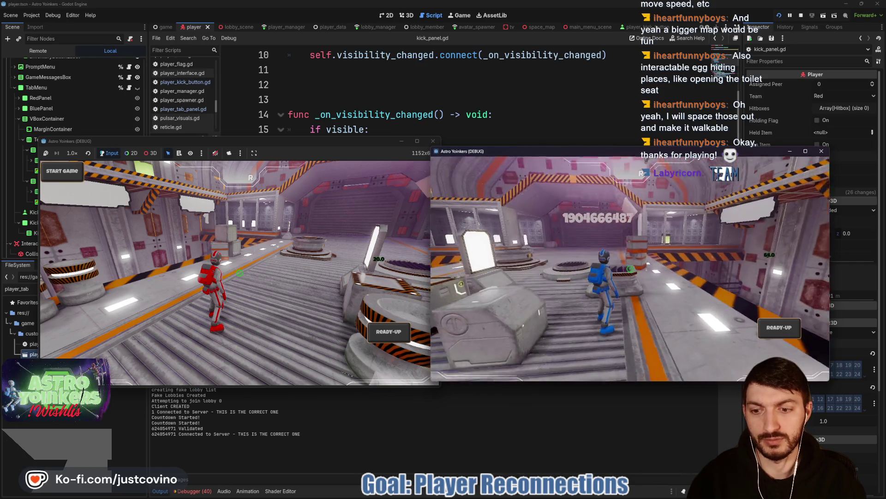
key(alt+Tab)
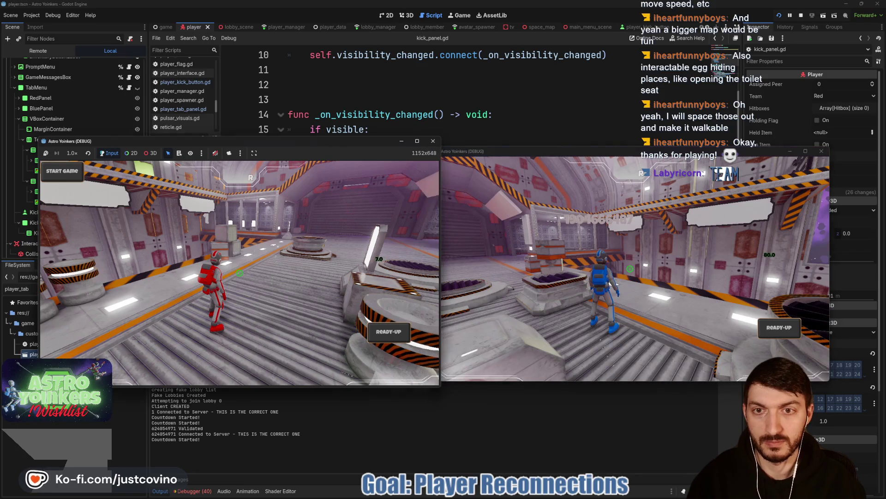
key(alt+Tab)
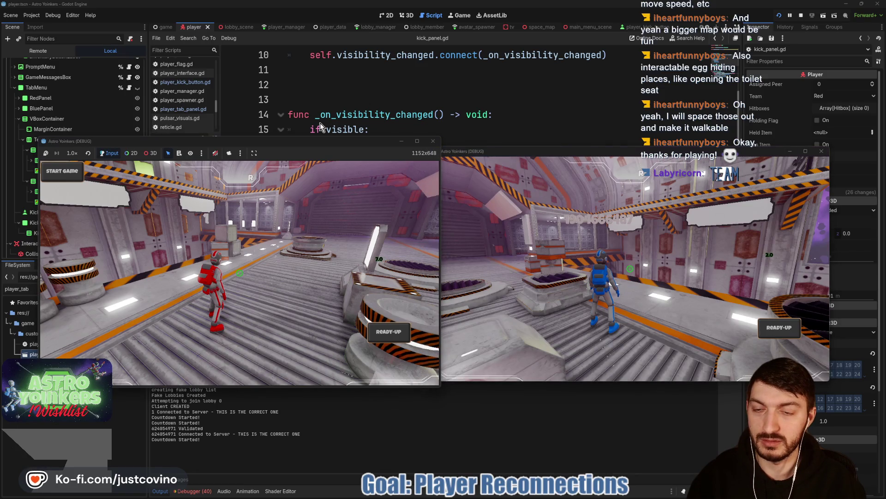
key(Tab)
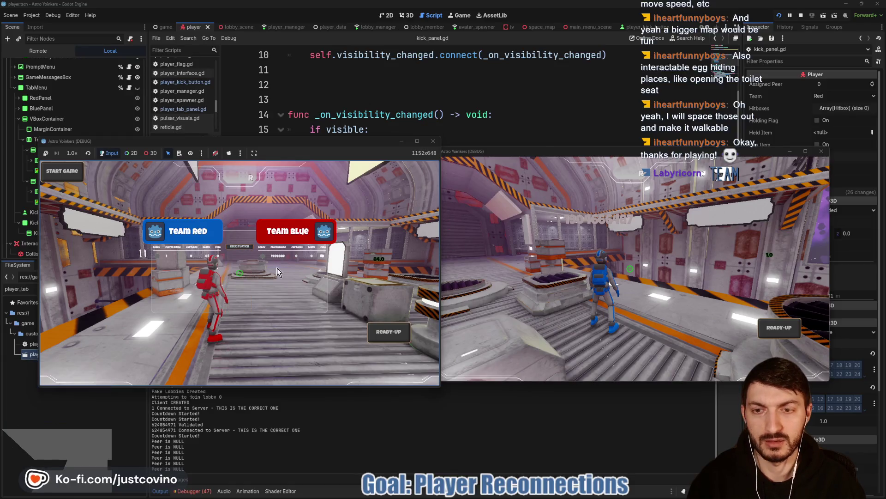
key(Tab)
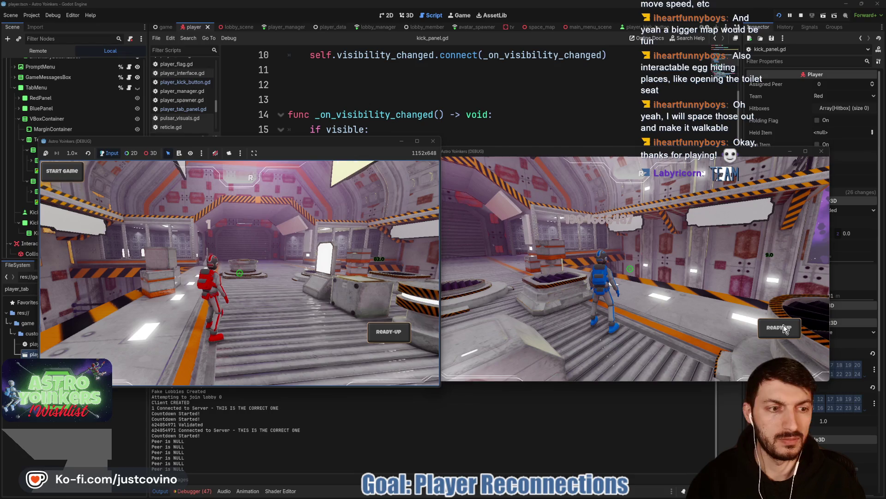
click(691, 285)
Step: Kick the second player from the match via the host's scoreboard, then stop both instances with F8
click(261, 221)
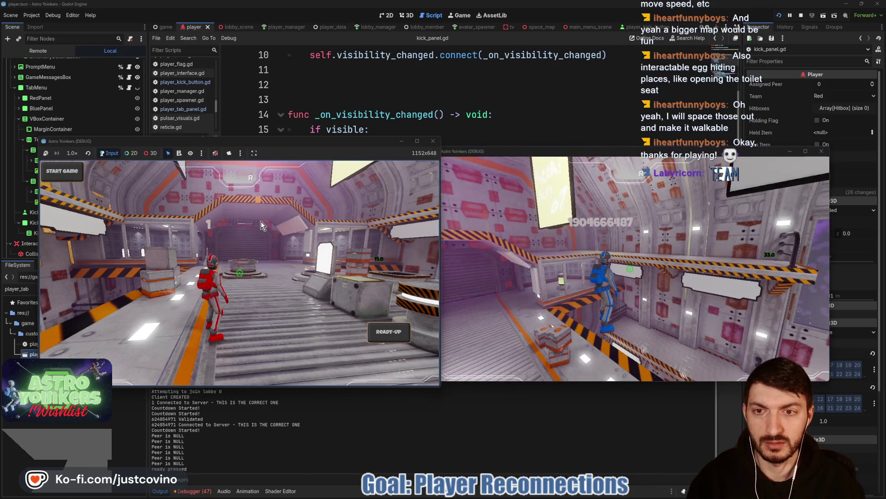
key(Tab)
click(240, 246)
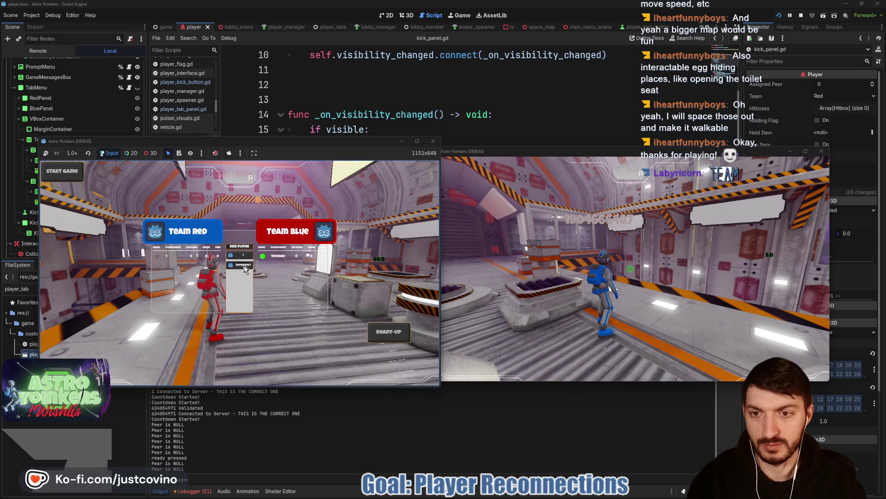
click(244, 265)
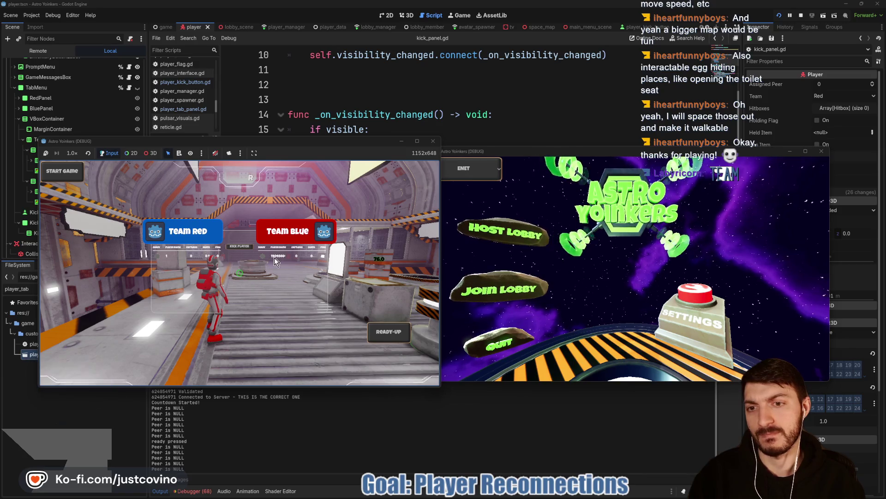
key(Tab)
key(F8)
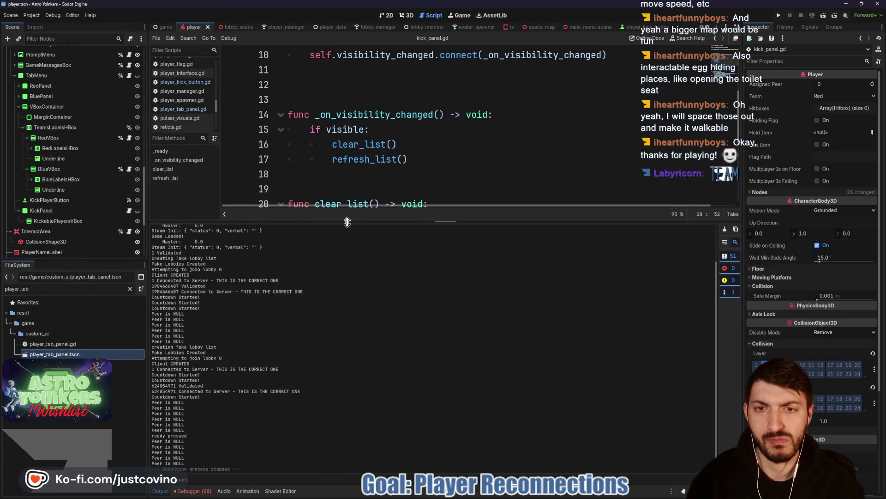
Step: Enlarge the code editor, open tab_team_box.gd and scroll down to add_player_entry
drag(347, 222, 347, 371)
click(296, 278)
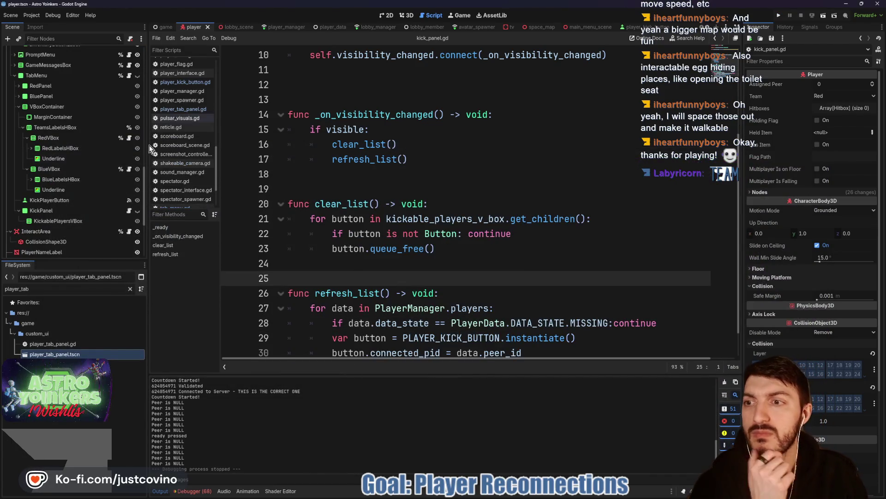
click(129, 169)
scroll(409, 205, up, 5)
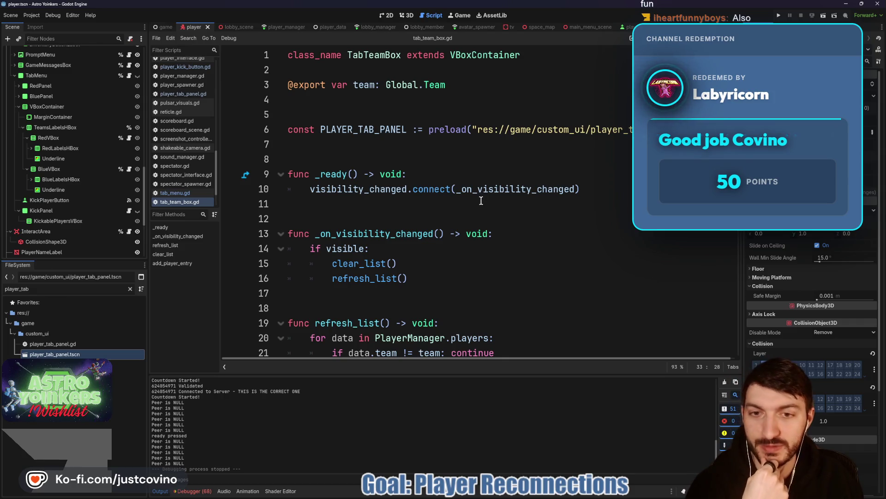
scroll(480, 202, down, 3)
scroll(475, 203, down, 3)
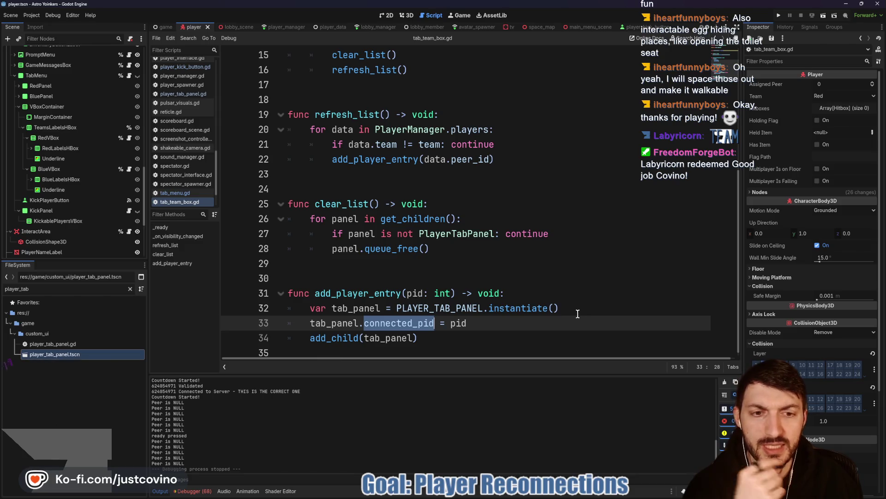
Step: Add a 'var data = PlayerManager.get_player(pid)' lookup line in add_player_entry
click(528, 297)
key(Return)
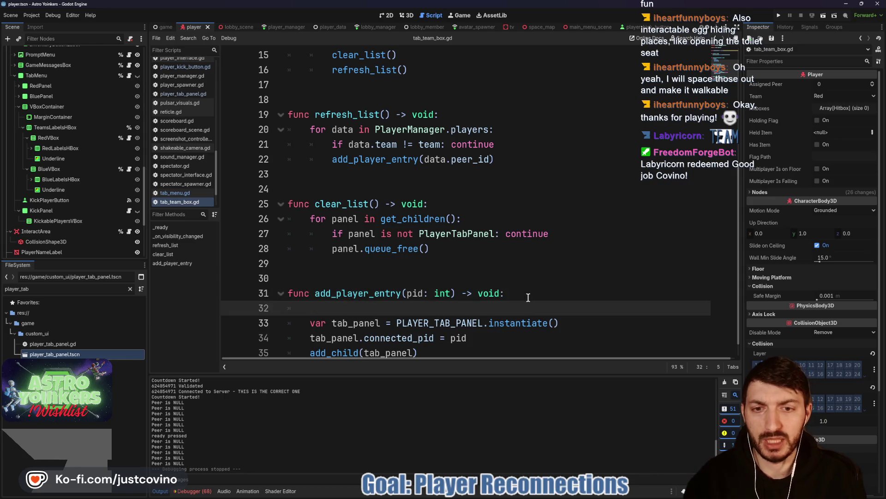
text(PlayerManager.get)
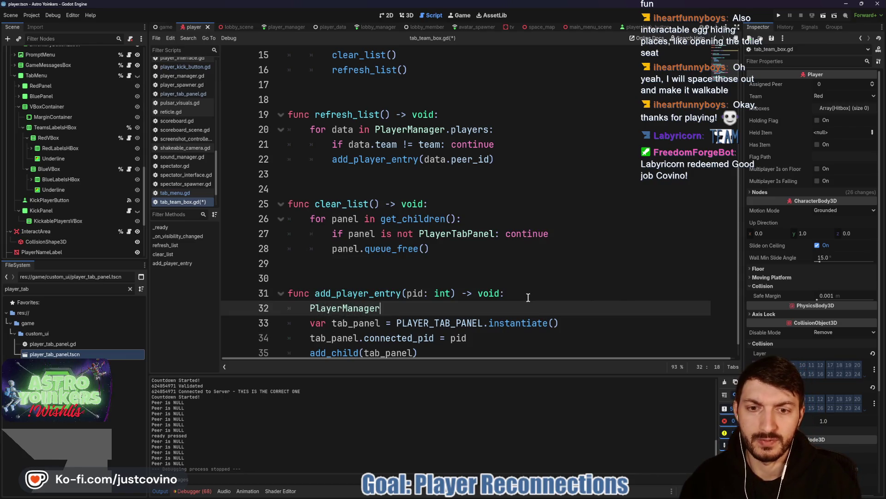
text(_pl)
key(Return)
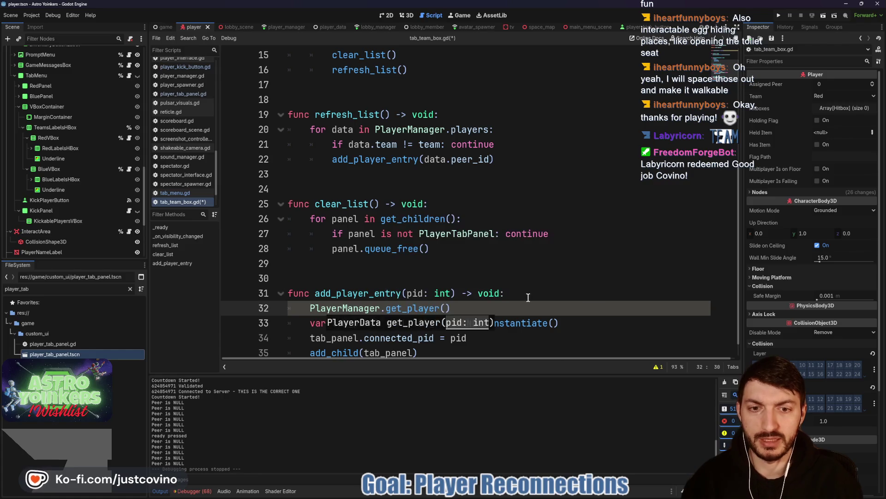
text(pid))
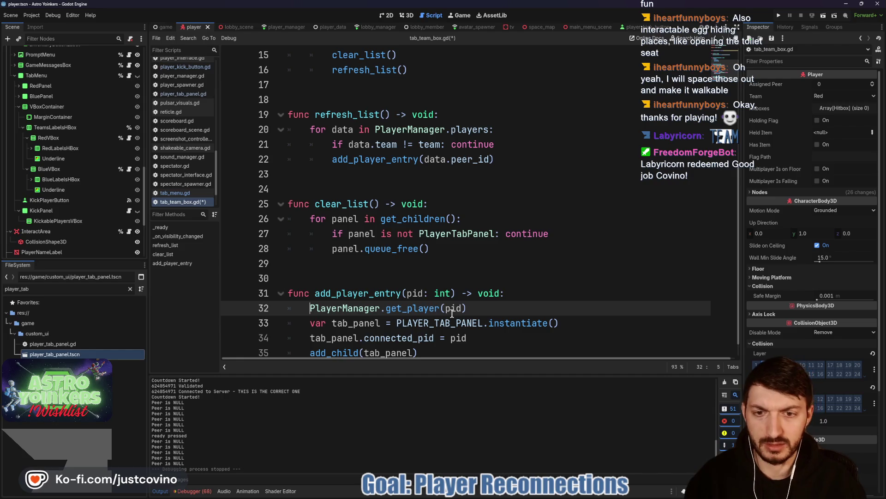
text(var da)
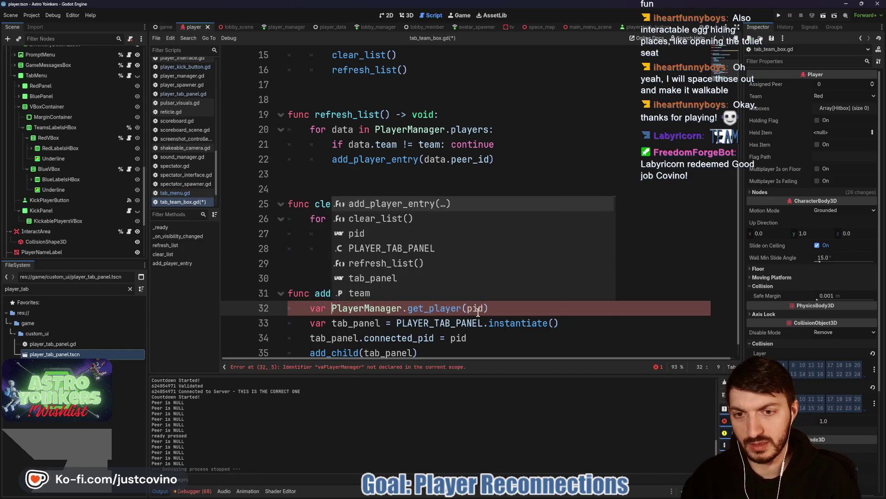
text(ta =)
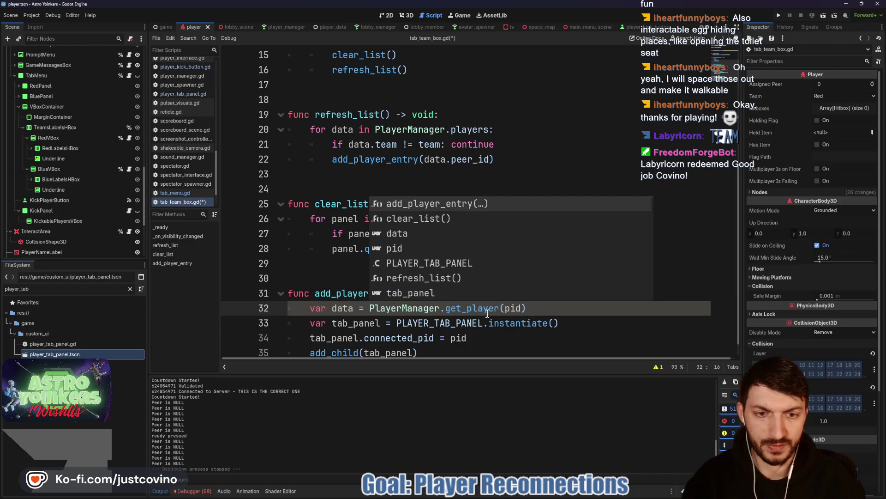
Step: Add 'if data.data_state == PlayerData.DATA_STATE.MISSING: return' below the lookup
click(544, 309)
key(Return)
text(if data.d)
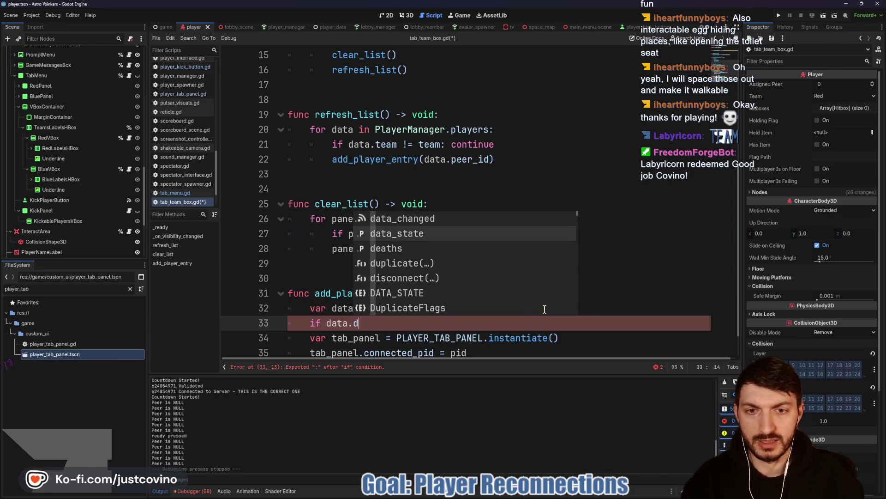
text(ata_state == DA)
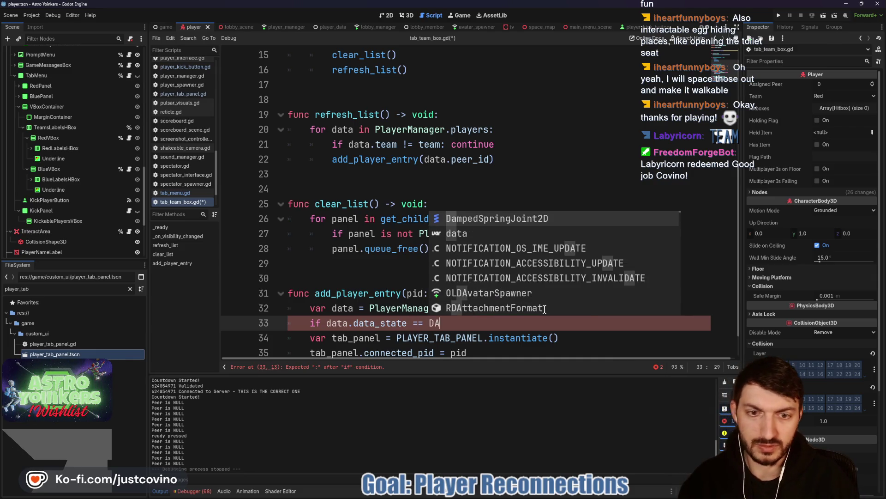
key(BackSpace)
key(BackSpace)
text(P)
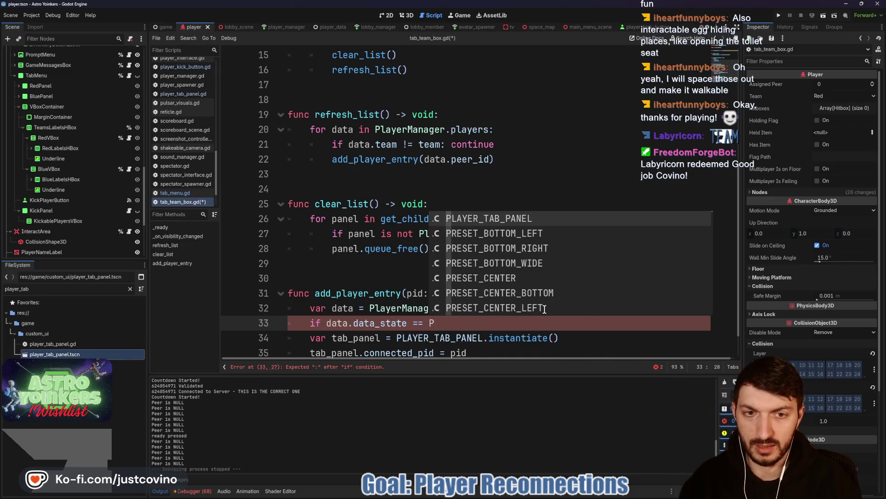
text(layerDa)
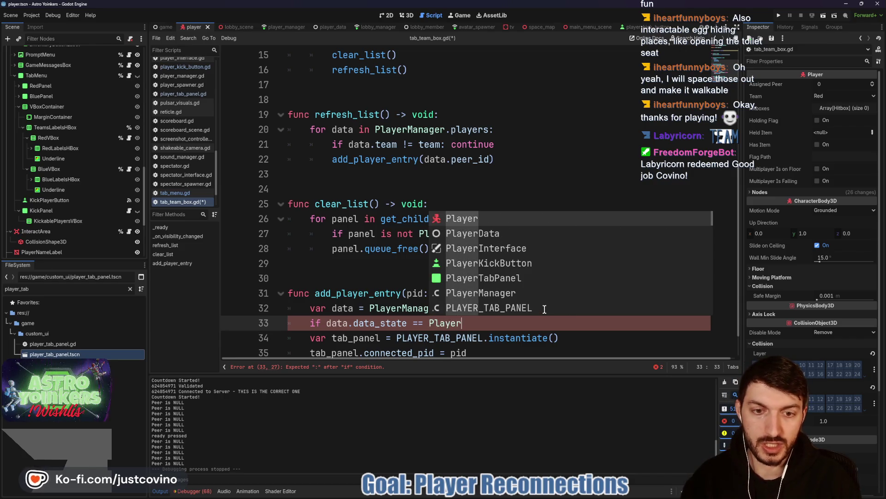
key(Return)
text(.)
key(Return)
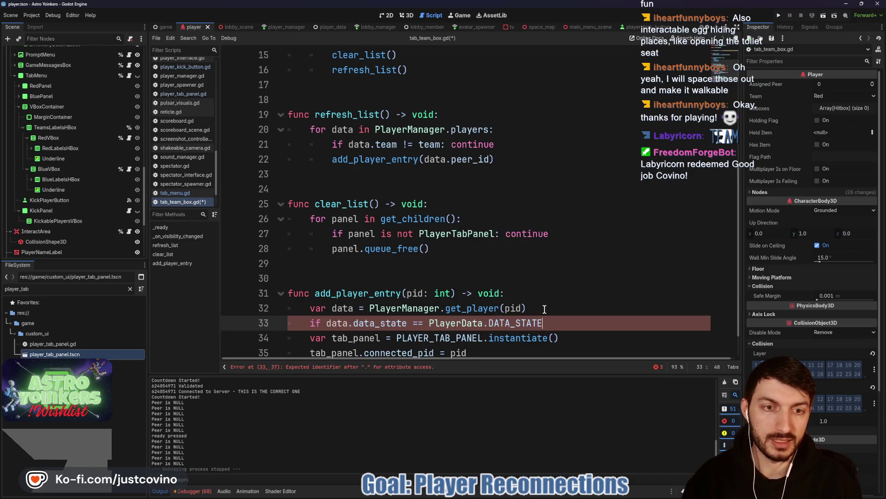
text(.)
key(Down)
key(Return)
text(: c)
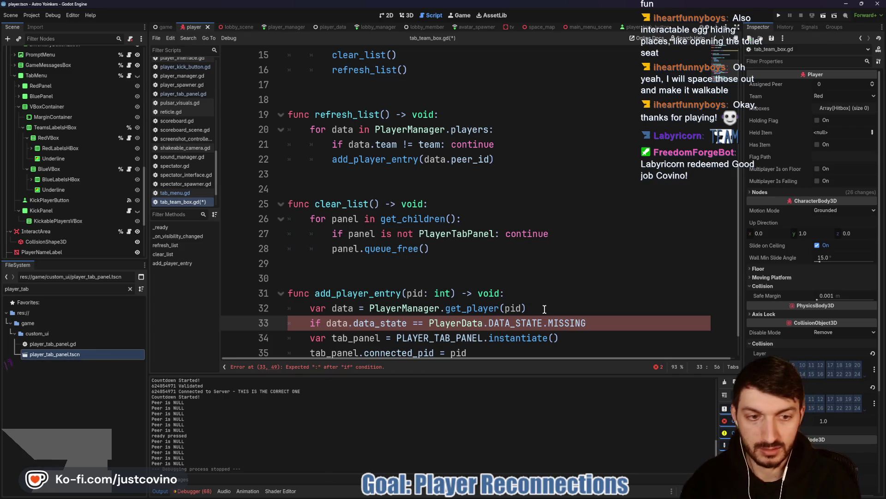
key(BackSpace)
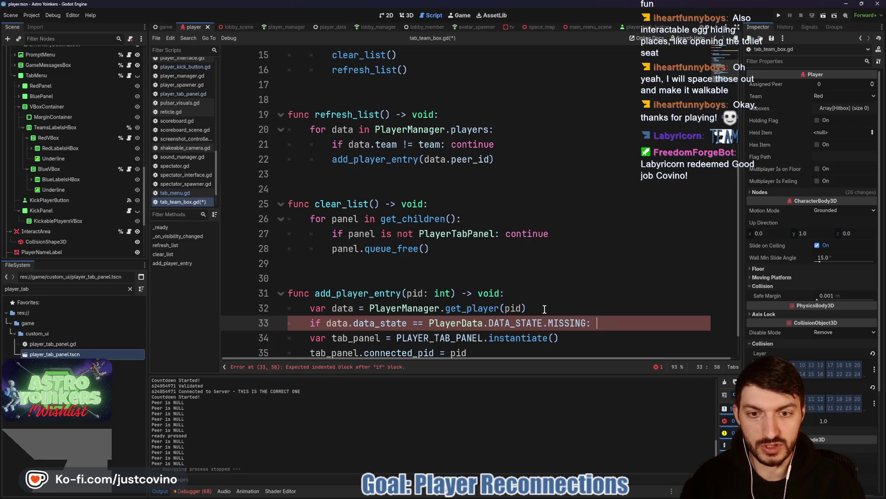
scroll(544, 309, down, 1)
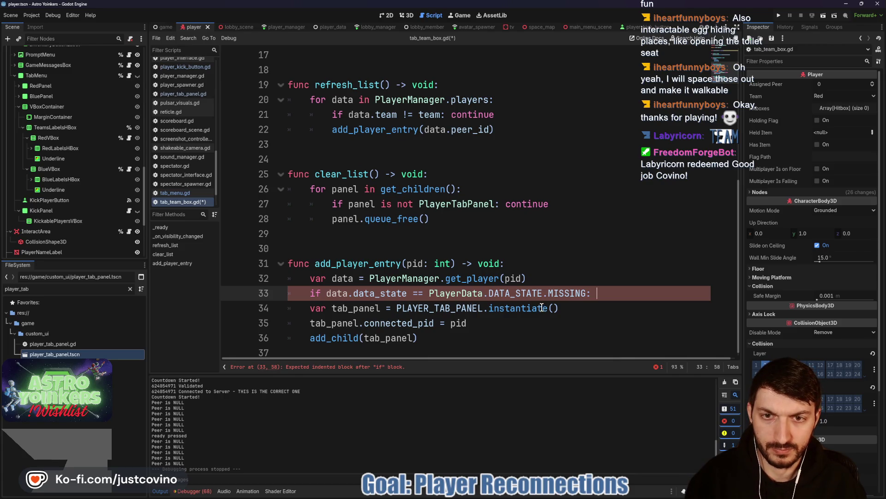
text(return)
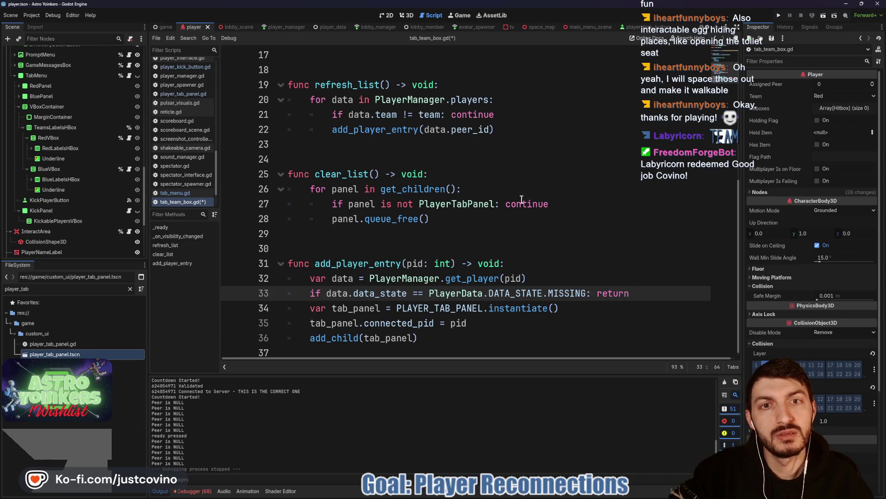
Step: Move the MISSING check out of add_player_entry into the refresh_list loop after the team check
mouse_move(547, 278)
mouse_down()
mouse_move(272, 267)
mouse_move(260, 281)
mouse_up()
key(Delete)
key(Delete)
key(shift+End)
key(Delete)
key(BackSpace)
click(507, 109)
key(Return)
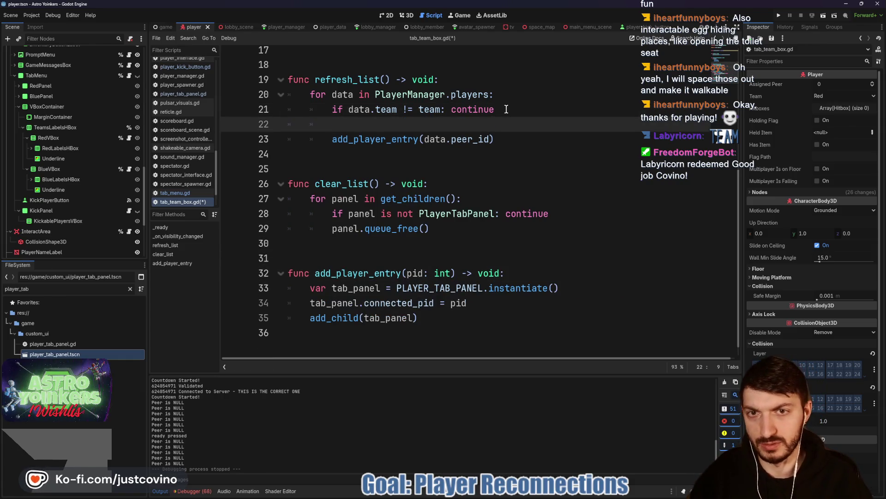
text(if data.data_state == PlayerData.DATA_STATE.MISSING: return)
key(BackSpace)
Step: Change return to continue on line 22 and save tab_team_box.gd
drag(628, 127, 620, 126)
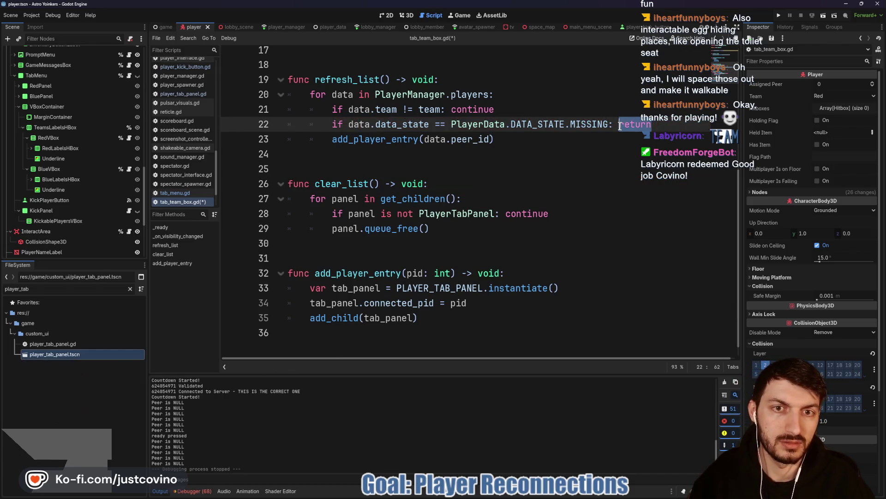
text(con)
key(BackSpace)
key(BackSpace)
key(BackSpace)
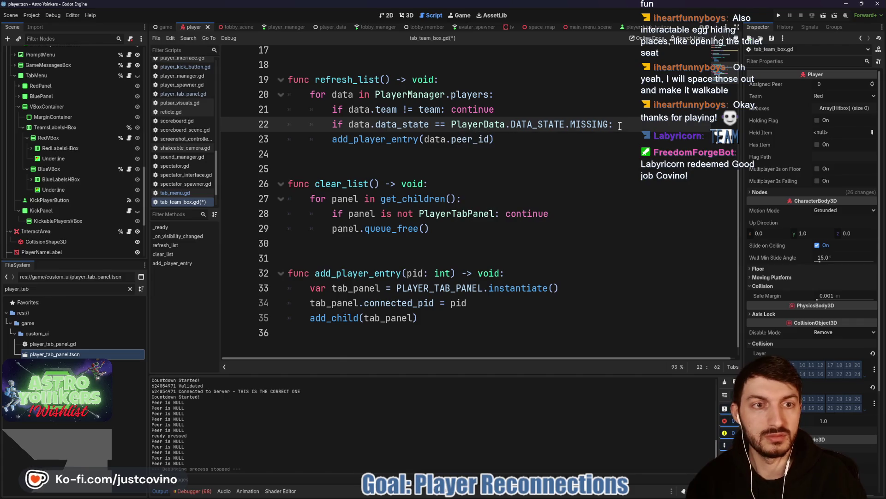
key(Return)
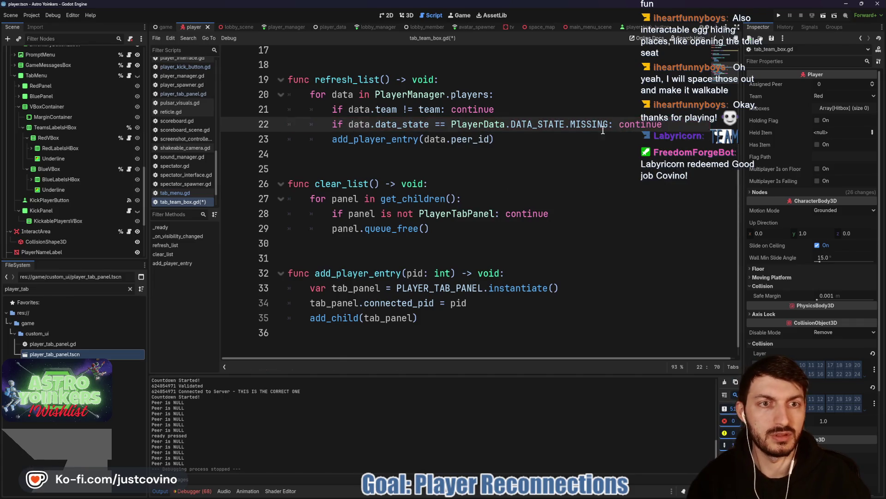
key(ctrl+s)
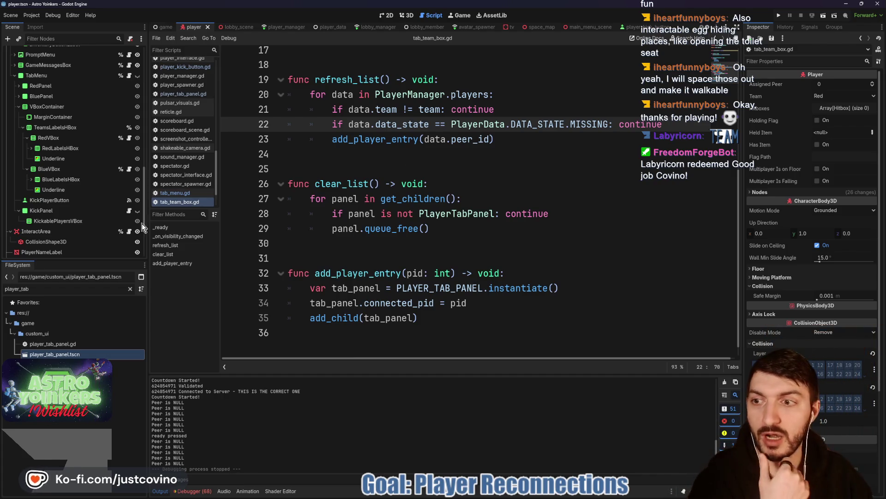
click(129, 211)
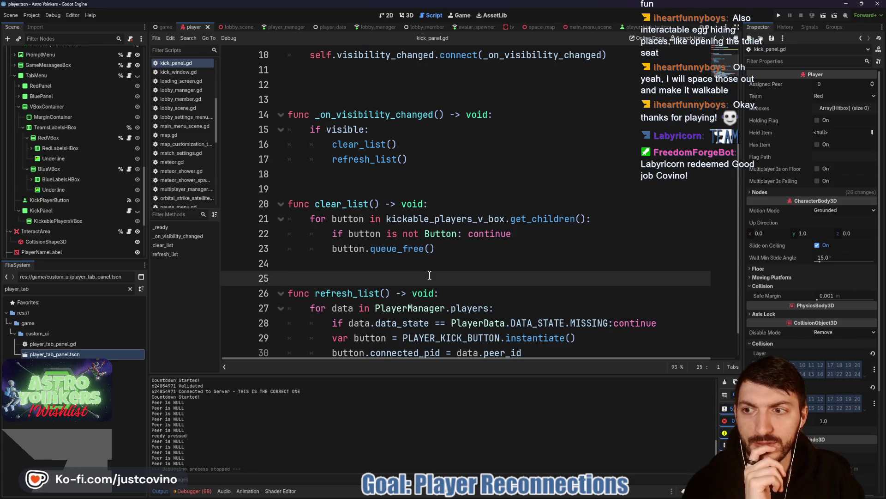
Step: Review the RedVBox, TabMenu, BlueVBox and KickPanel node scripts
scroll(465, 236, up, 3)
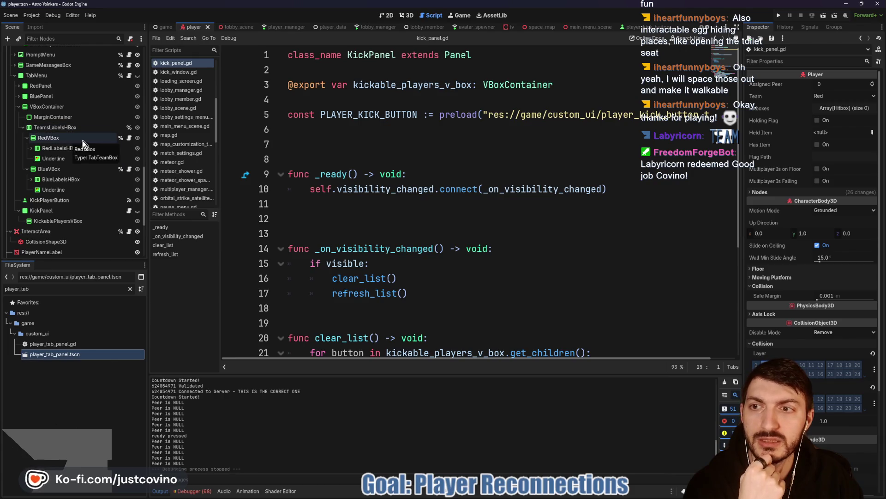
click(130, 138)
scroll(398, 210, up, 4)
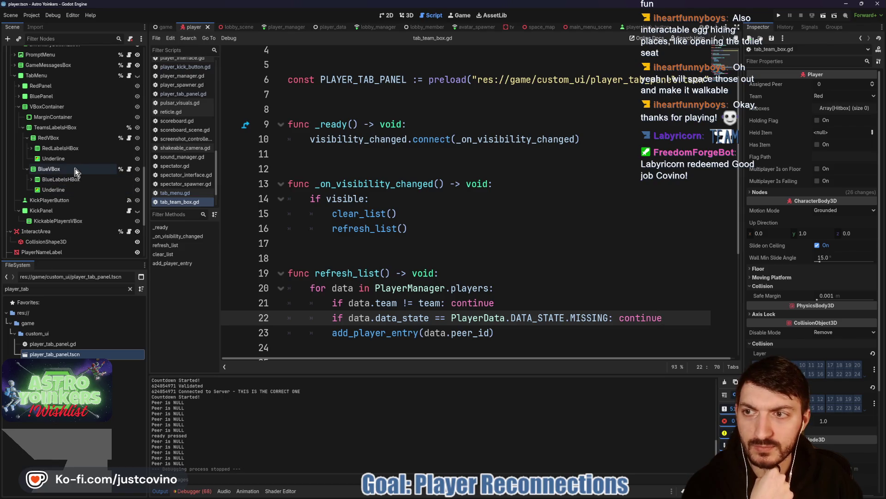
click(129, 76)
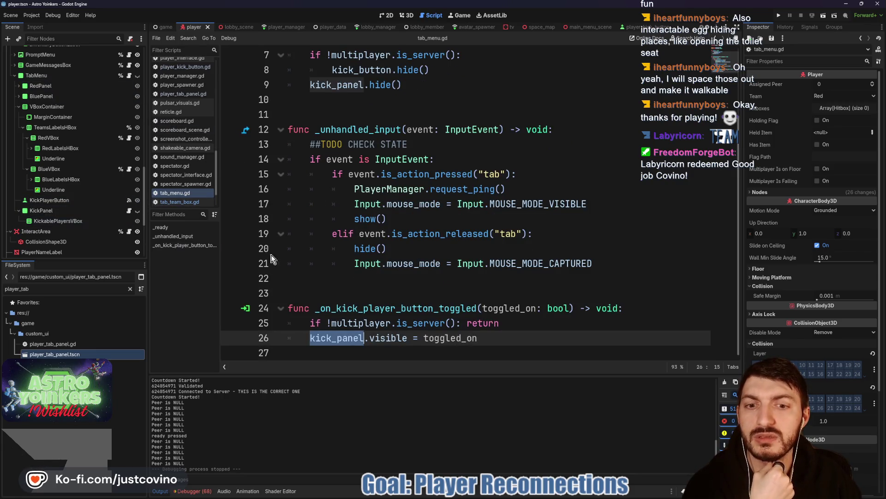
click(130, 171)
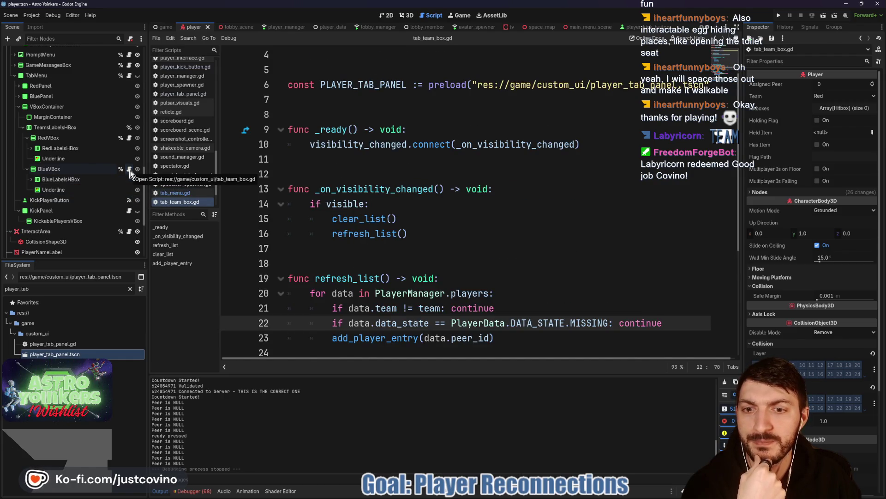
click(129, 211)
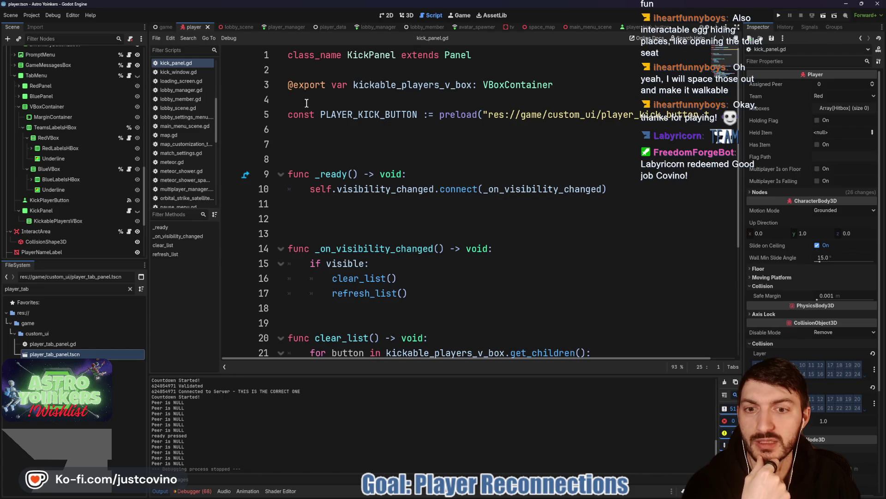
scroll(308, 102, down, 4)
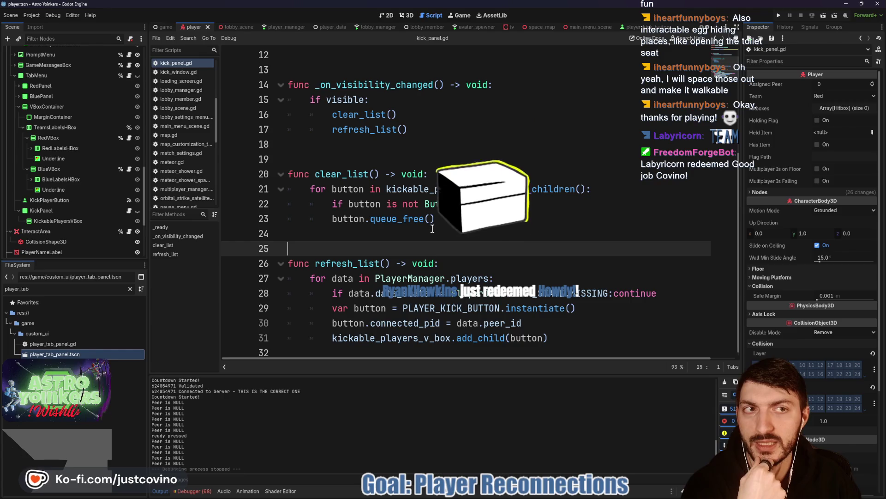
Step: Open the PlayerKickButton scene and its script, then bring GitHub Desktop forward
click(630, 27)
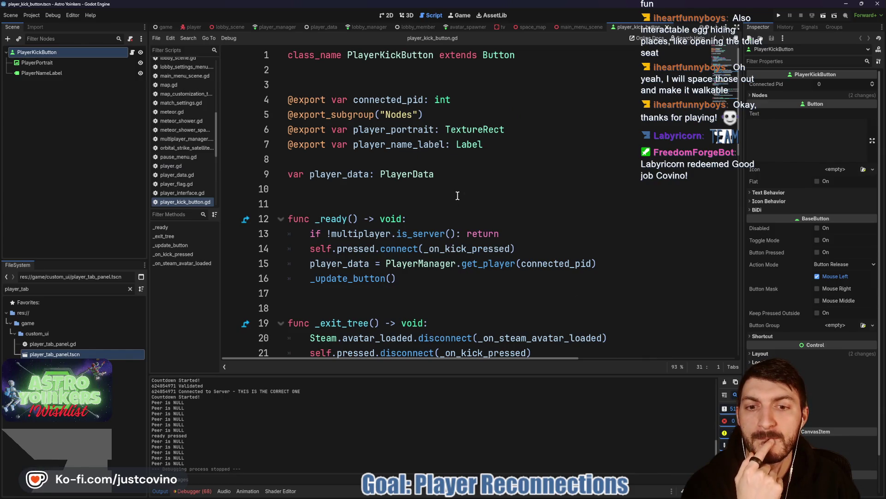
scroll(456, 195, down, 2)
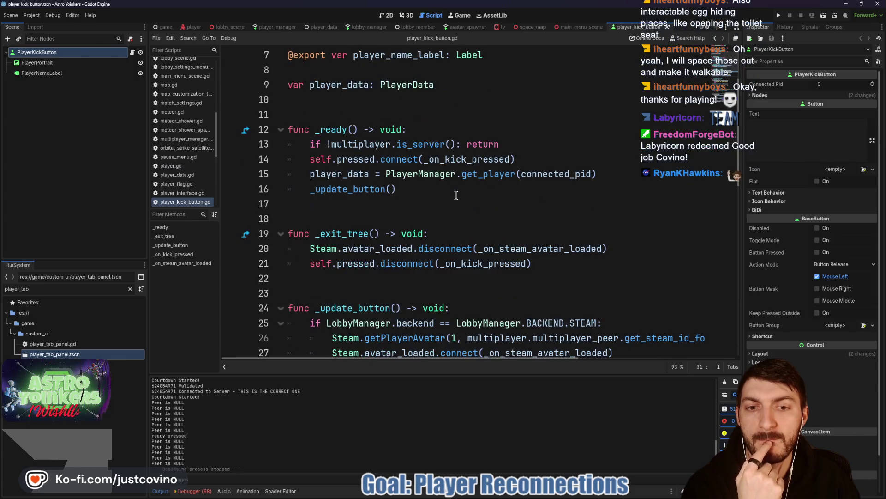
click(437, 204)
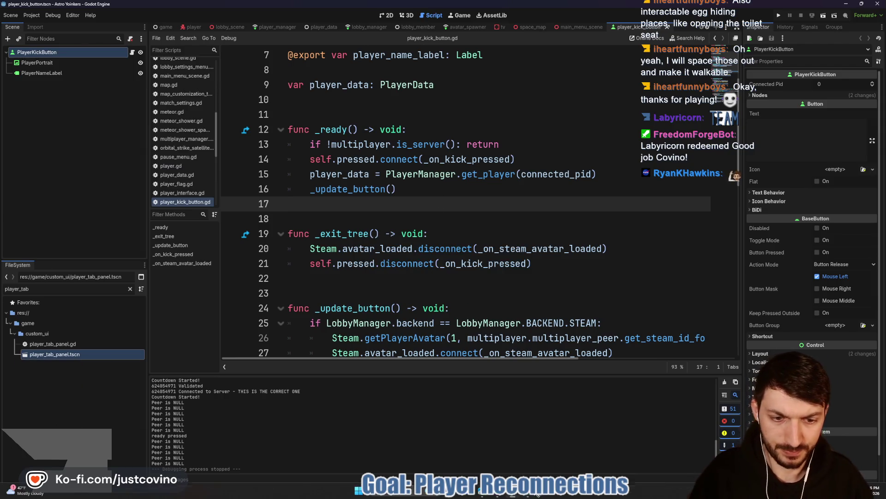
click(507, 494)
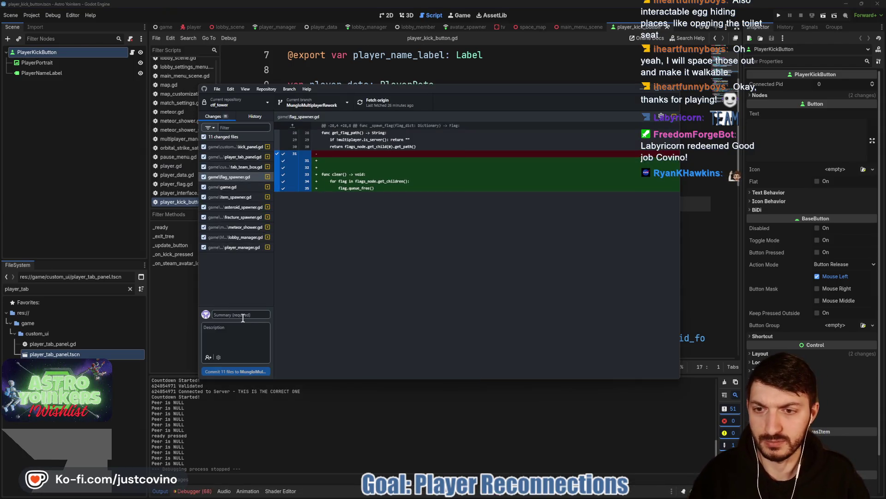
Step: Review the meteor_shower.gd changes and enter the summary 'Sapawners Clayers hide from t'
click(231, 228)
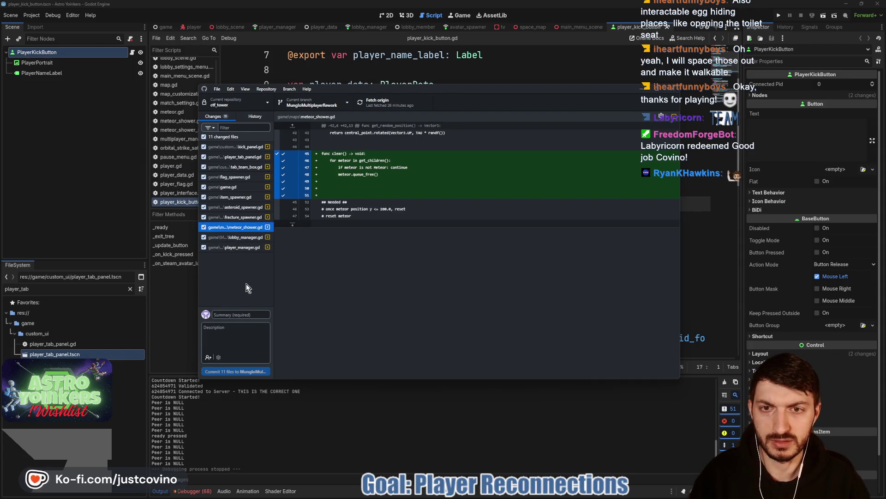
click(242, 314)
text(Cp)
key(BackSpace)
key(BackSpace)
text(Sa)
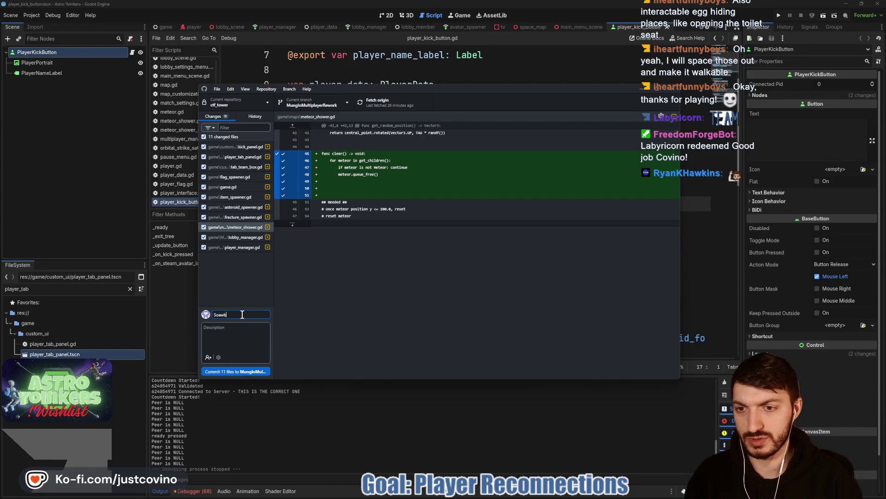
text(pawners Clear)
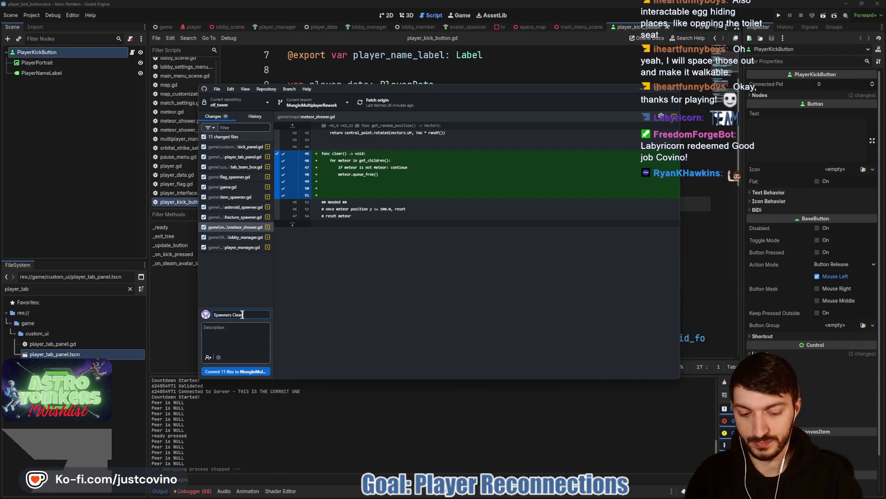
text(layers)
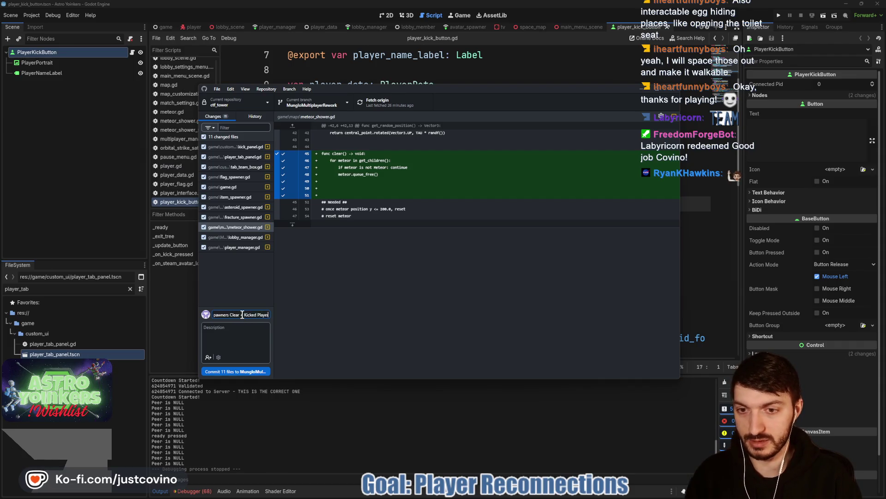
text( hide from t)
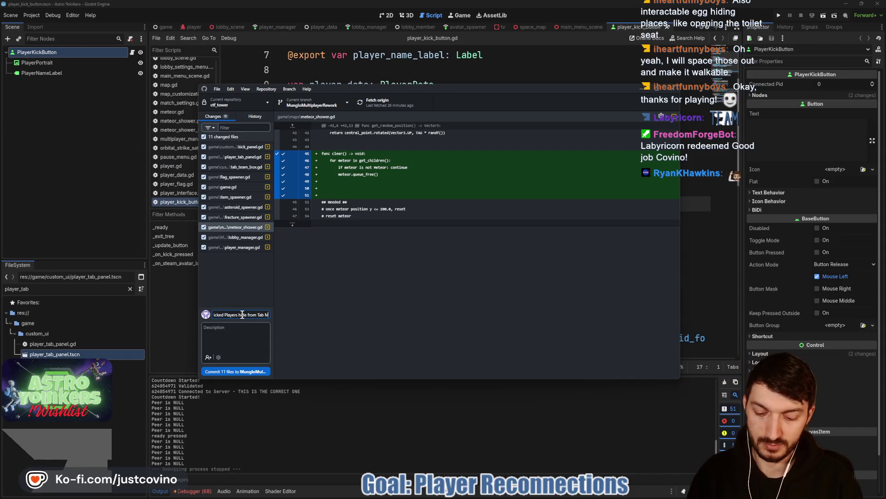
Step: Commit the 11 files, push to origin and return to Godot
click(252, 373)
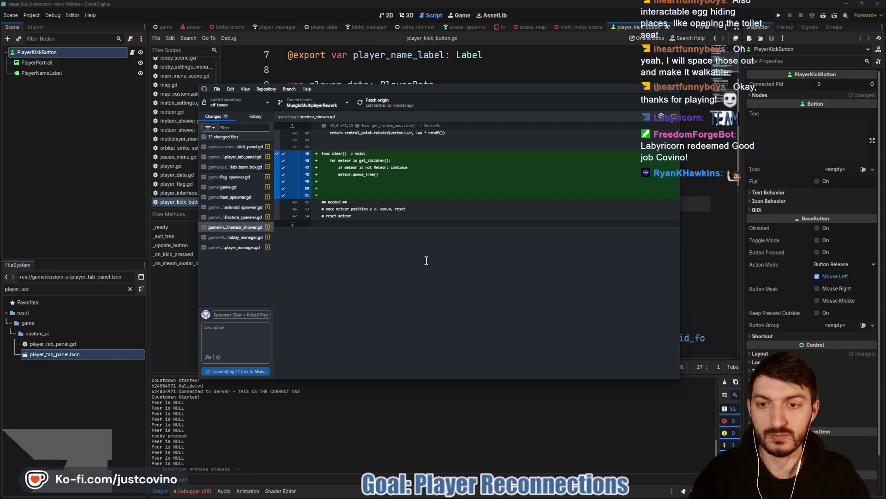
click(564, 184)
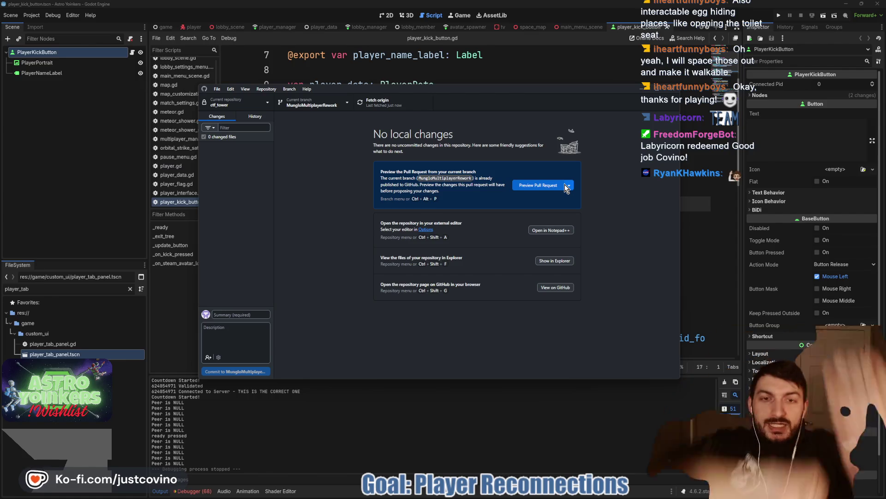
click(497, 74)
Step: Move the cursor to line 11 of player_kick_button.gd
key(Down)
key(Down)
key(Down)
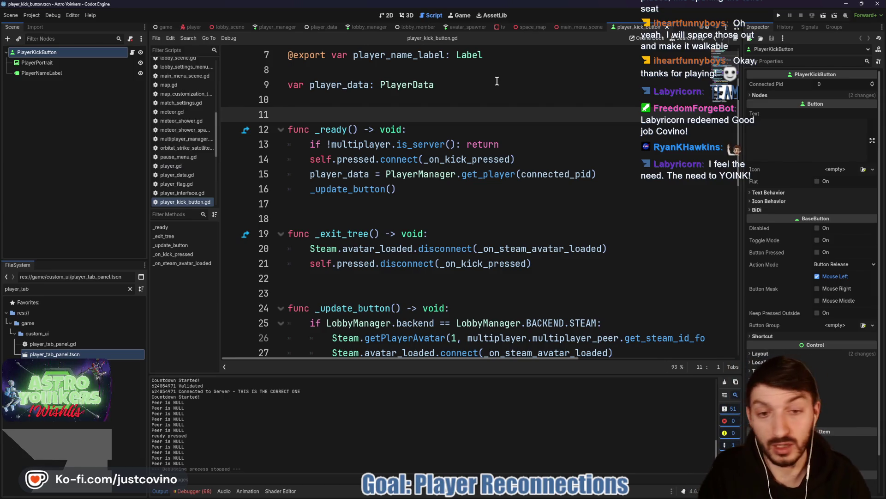
Step: Bring up the Astro Yoinkers Steam store page and view its third screenshot
click(355, 218)
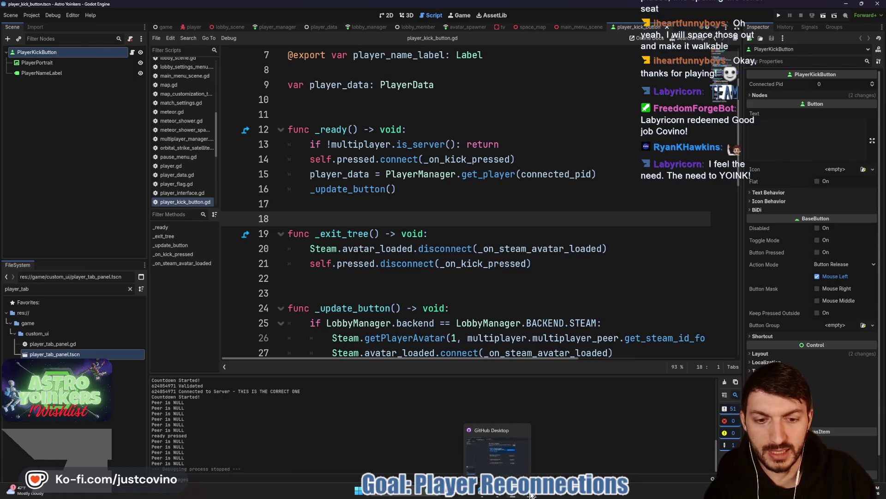
click(502, 496)
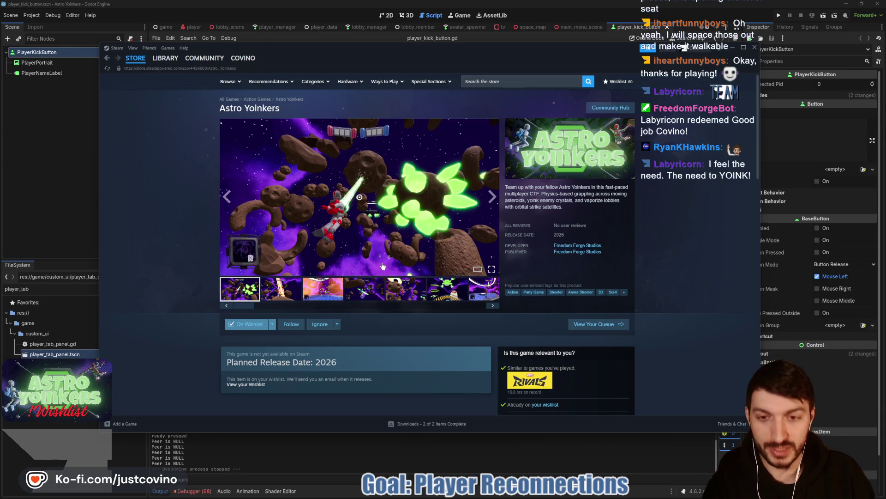
click(332, 286)
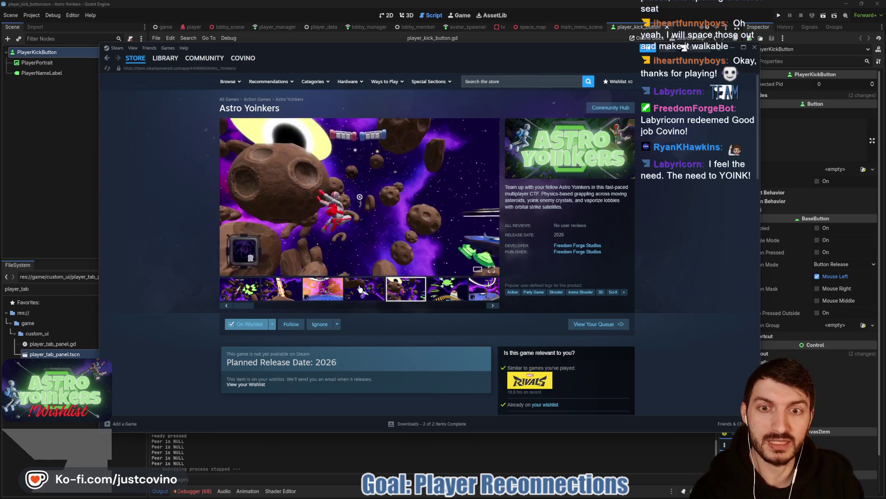
Step: View the fifth asteroid screenshot and read the expanded game description
click(409, 298)
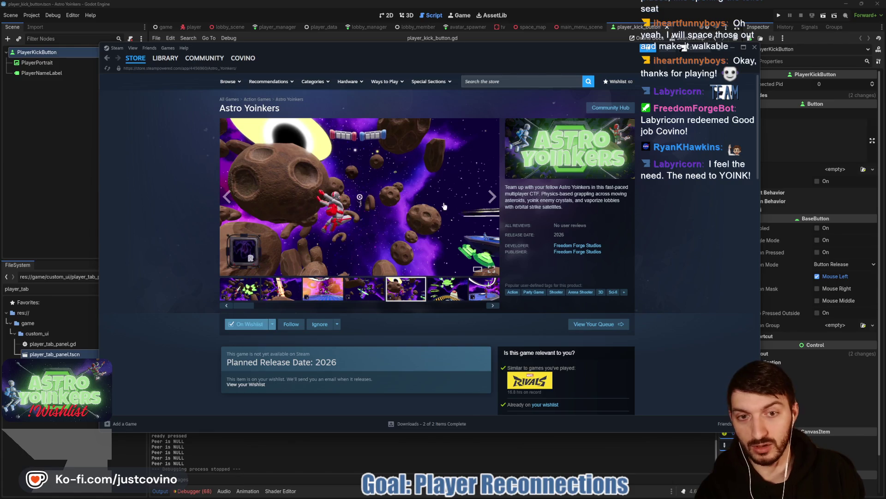
scroll(408, 318, down, 6)
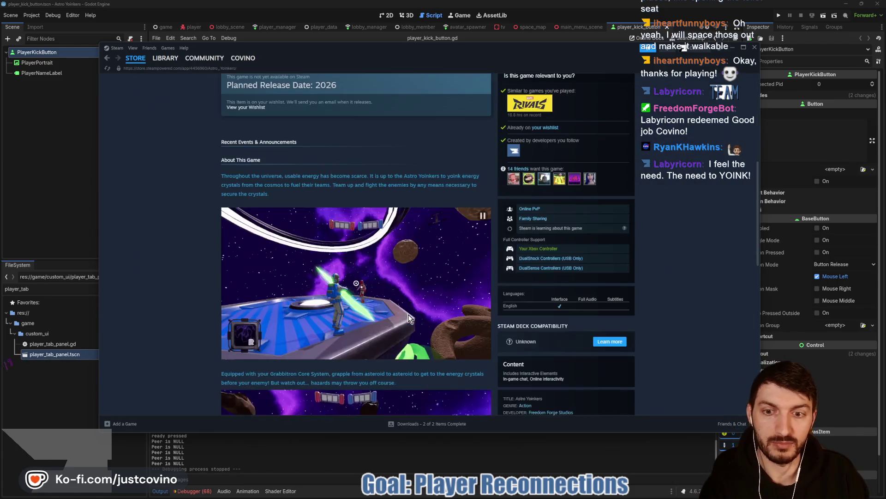
scroll(368, 290, down, 3)
click(356, 305)
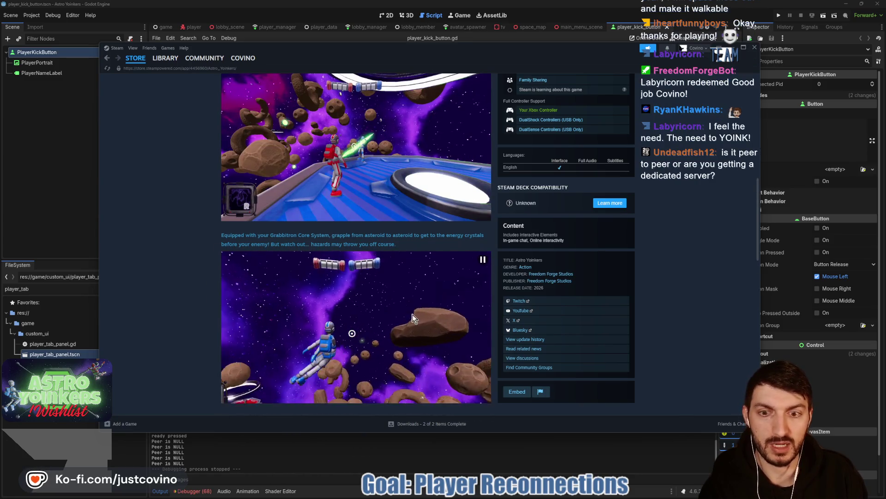
scroll(405, 311, down, 1)
scroll(392, 306, up, 15)
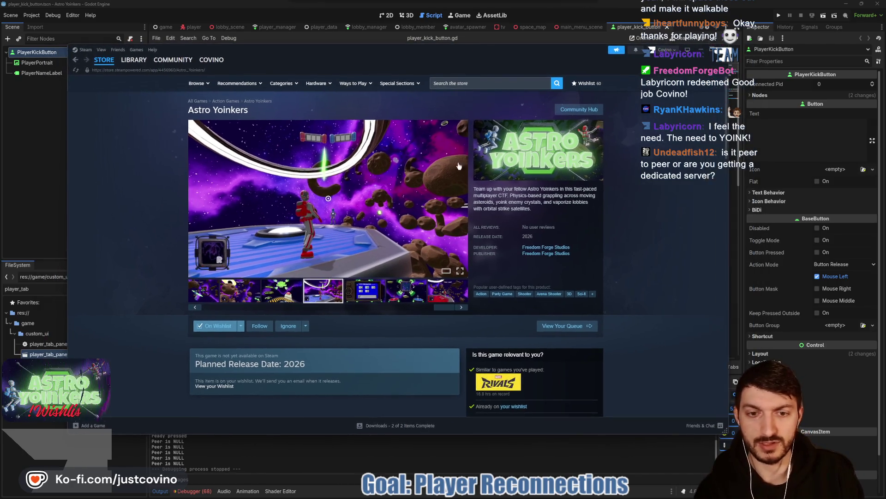
Step: Return to line 17 of the Godot script, then bring up the FFS Leaderboard page
click(401, 463)
click(413, 208)
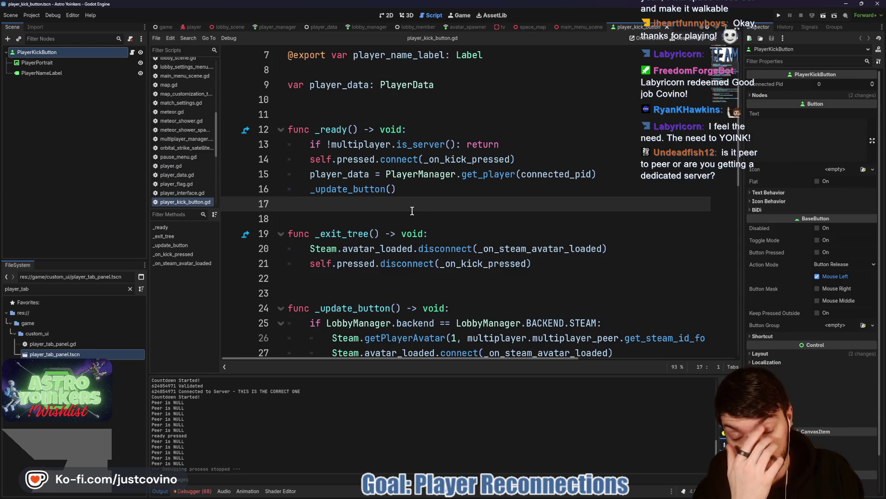
key(alt+Tab)
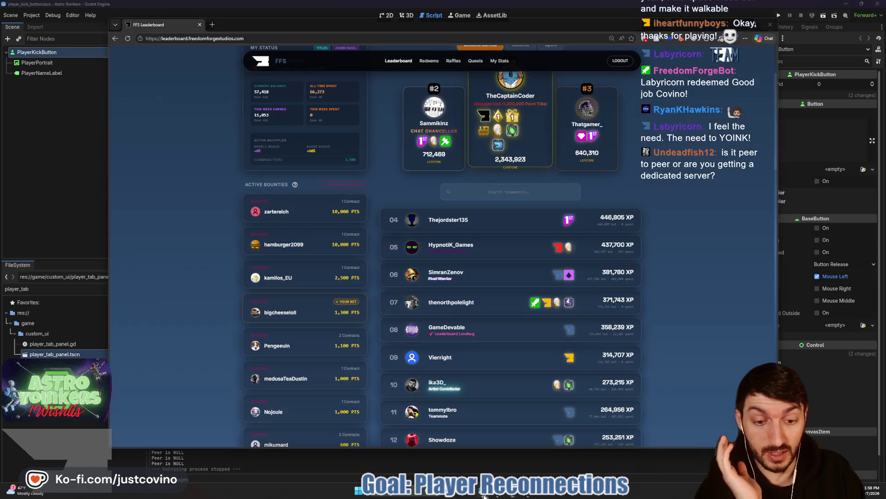
Step: Open Notion in a new tab, go to the Astro Yoinkers ToDo board and peek the Reconnecting card
click(215, 25)
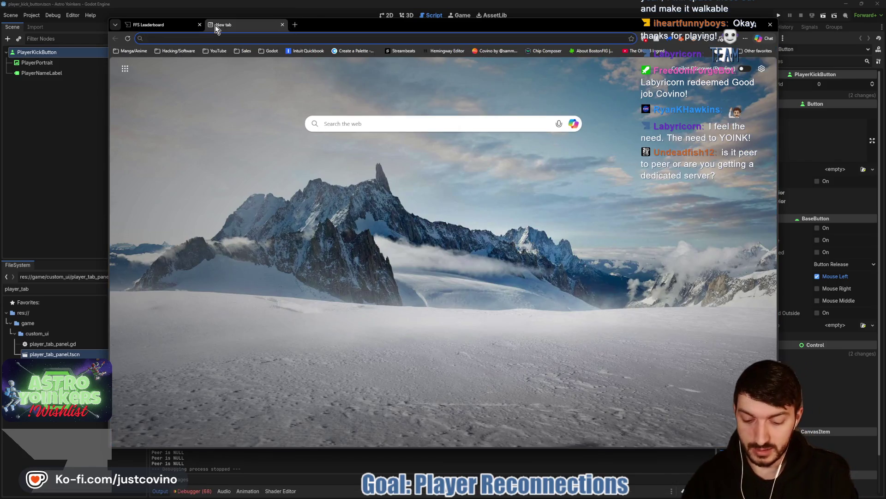
text(notion)
click(240, 66)
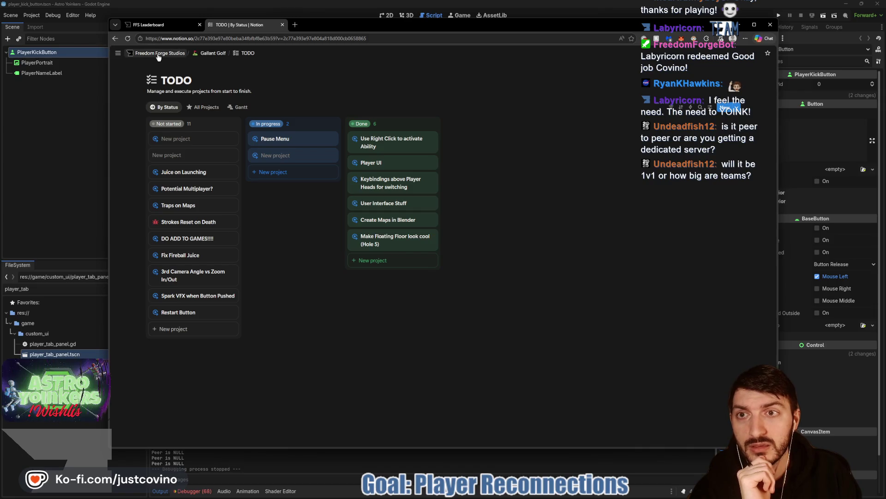
click(158, 54)
click(155, 141)
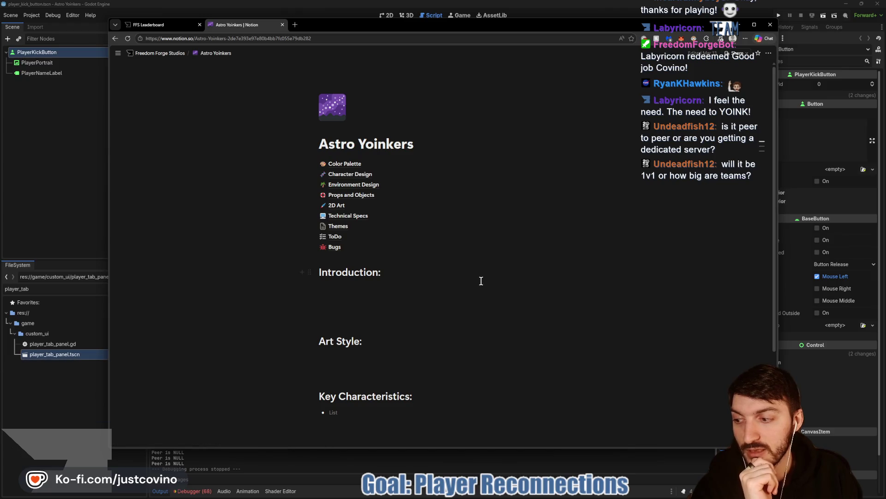
click(343, 241)
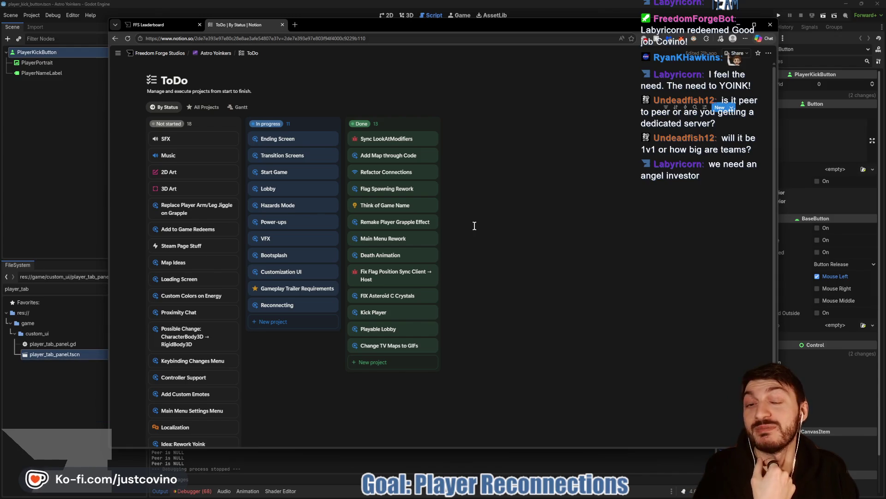
click(271, 307)
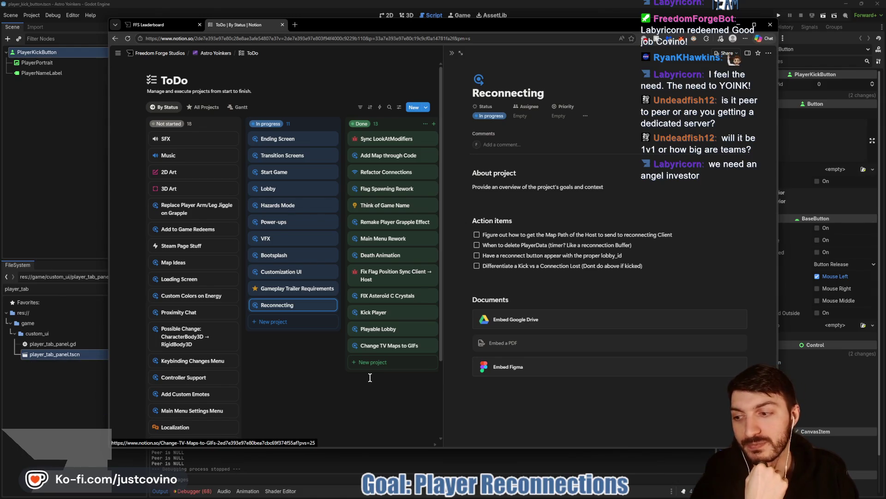
click(580, 277)
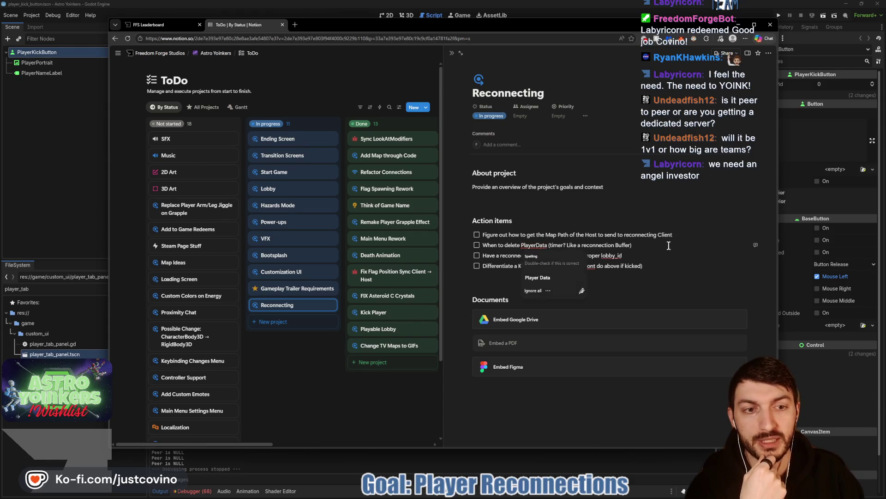
Step: Read through the Reconnecting action items, then return to line 18 of player_kick_button.gd
triple_click(598, 247)
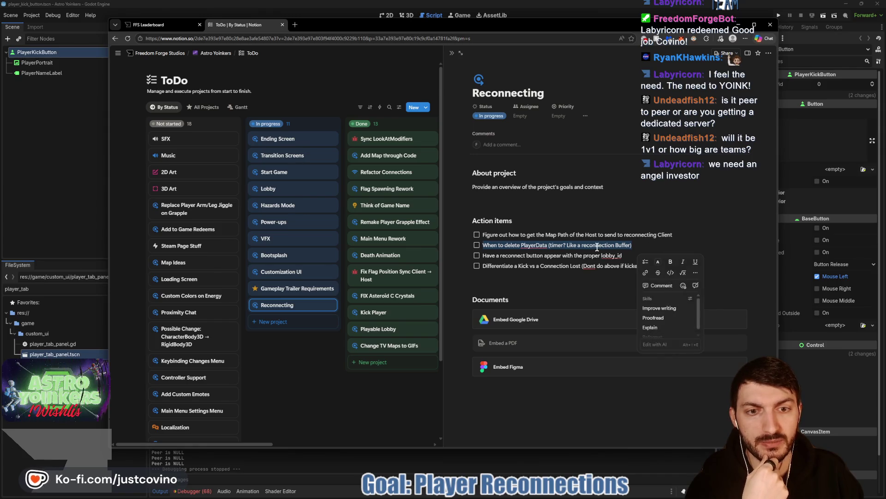
drag(623, 255, 483, 256)
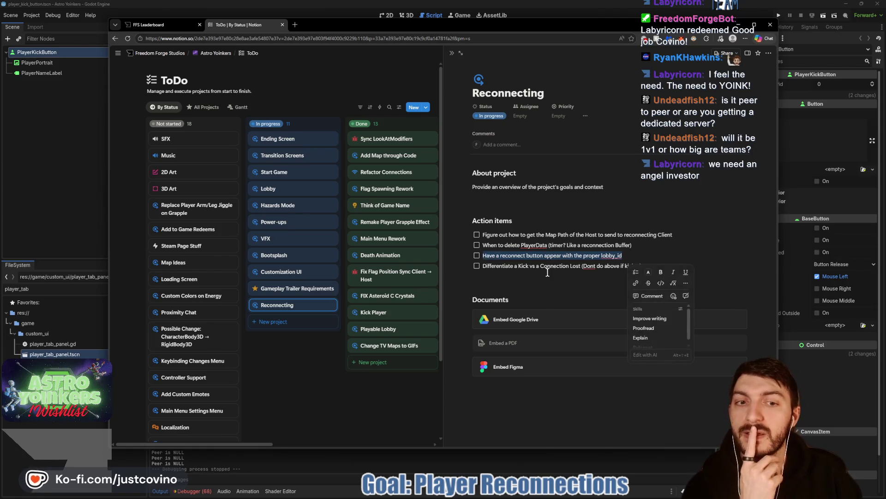
click(530, 266)
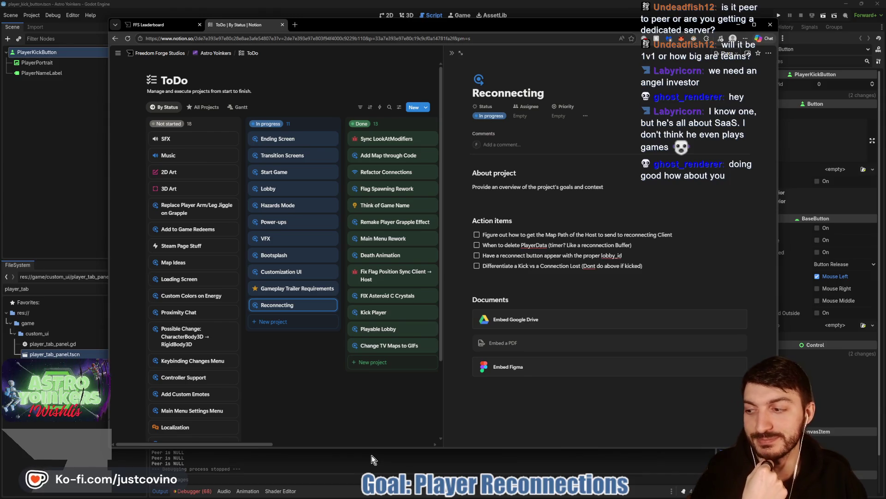
click(378, 468)
click(347, 213)
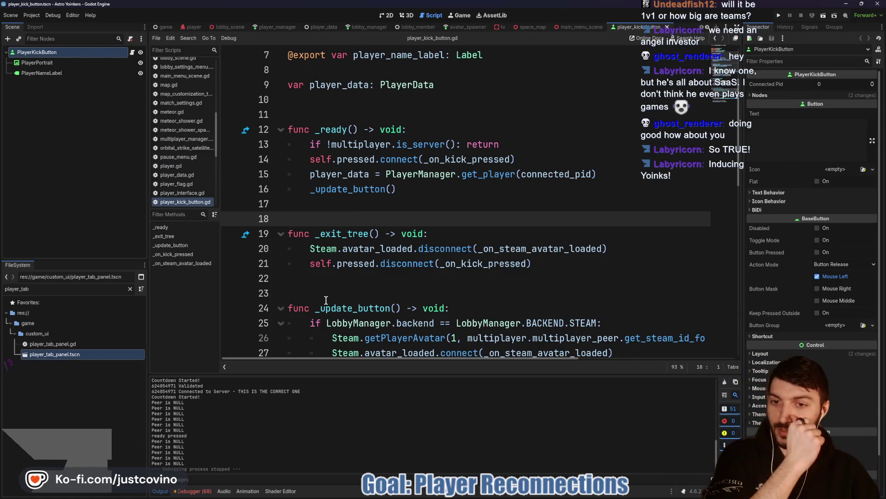
click(193, 491)
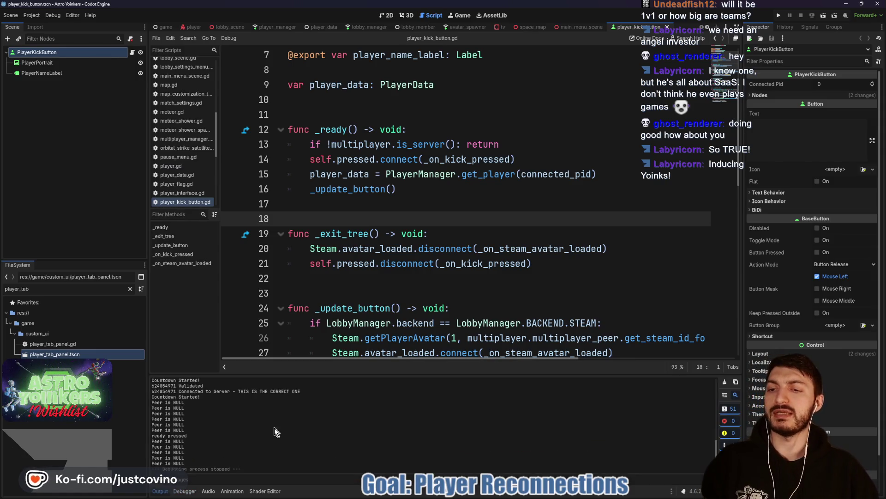
click(366, 294)
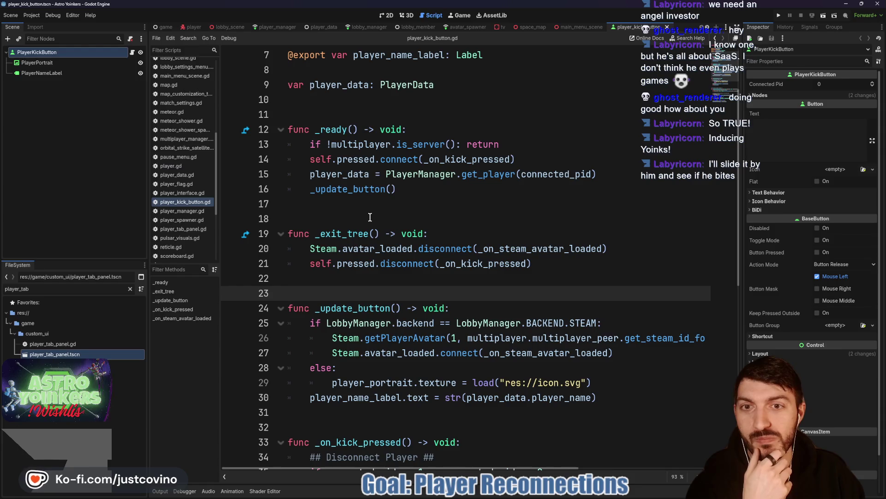
scroll(370, 217, down, 1)
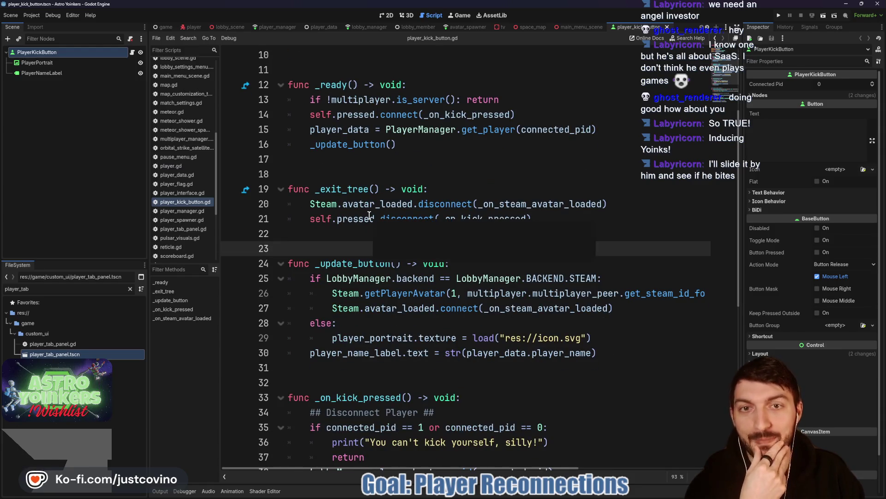
double_click(472, 115)
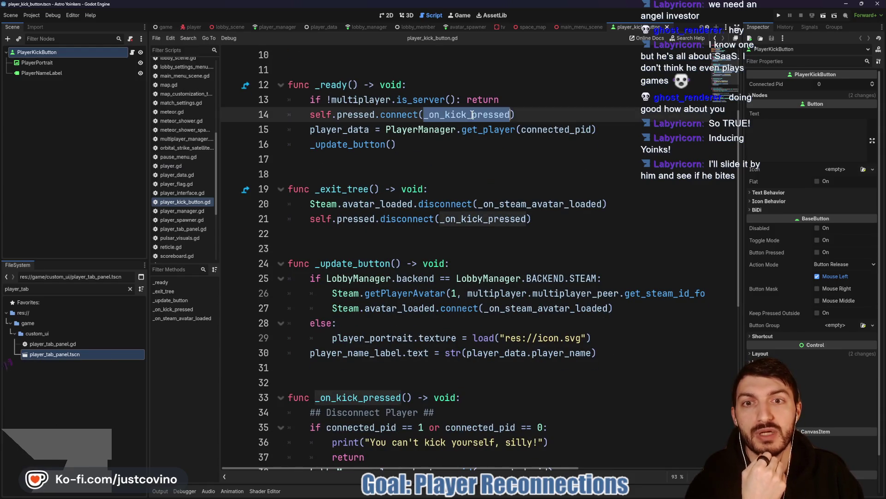
click(358, 219)
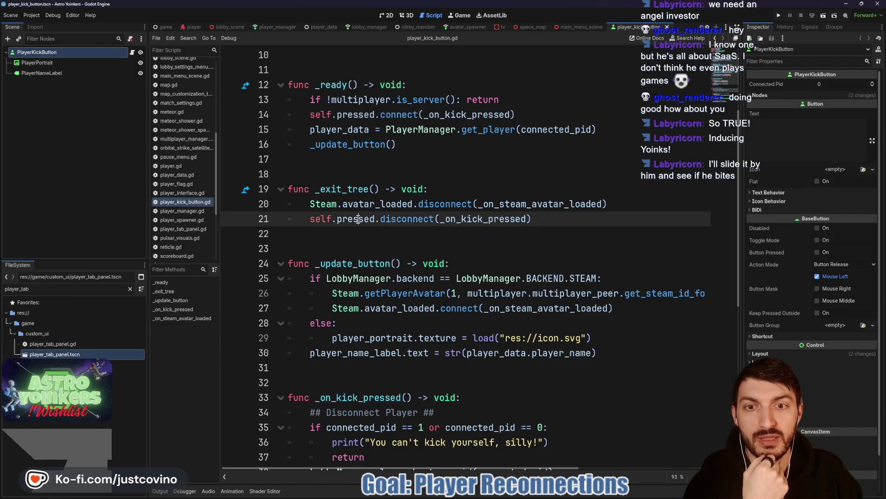
drag(564, 222, 252, 218)
drag(619, 201, 259, 207)
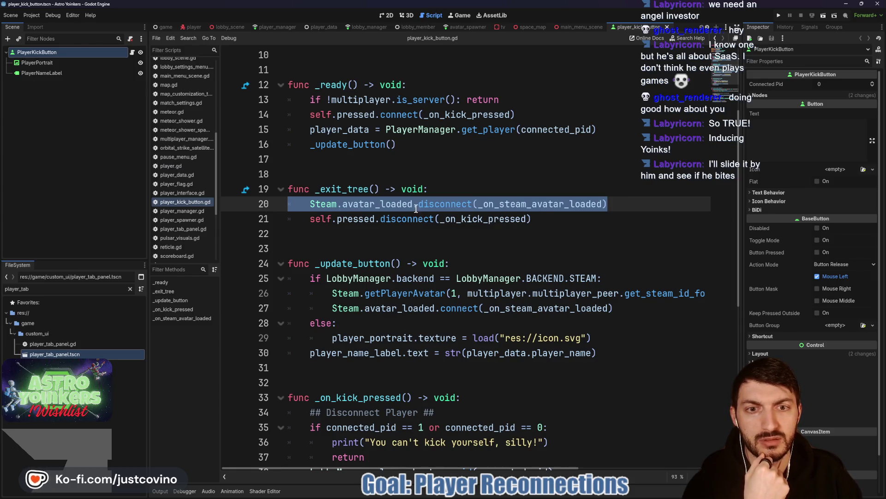
scroll(557, 208, down, 3)
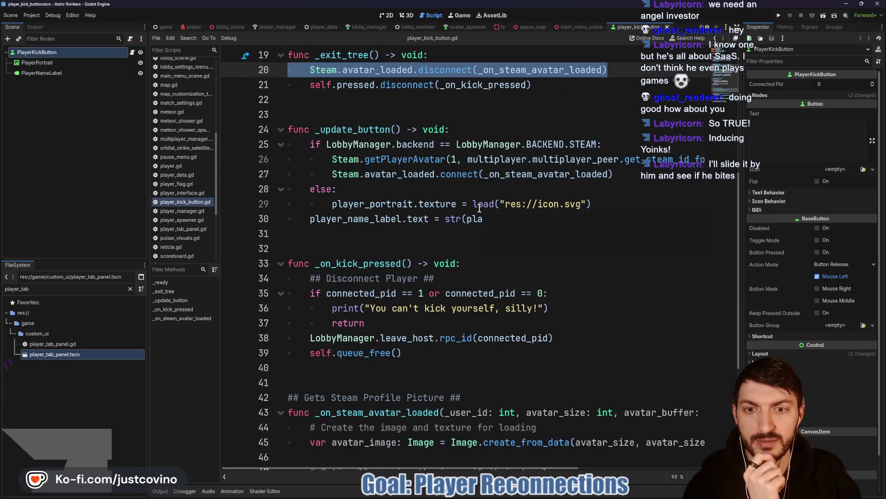
double_click(394, 338)
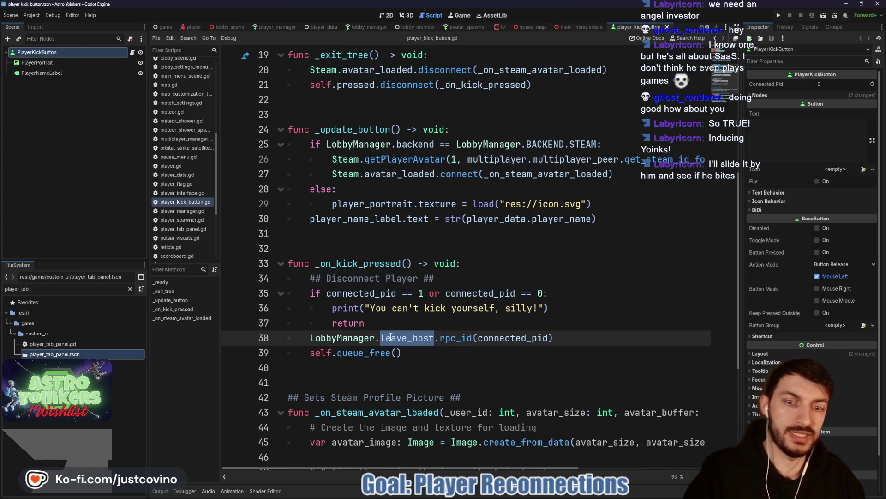
mouse_move(395, 343)
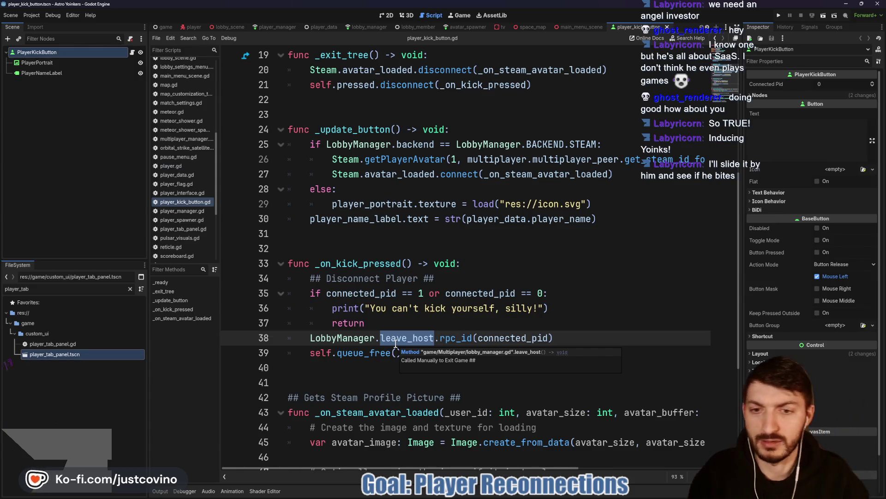
ctrl+click(357, 335)
Step: Scroll lobby_manager.gd down to leave_host and insert blank lines after it, above clear_all
scroll(386, 316, down, 9)
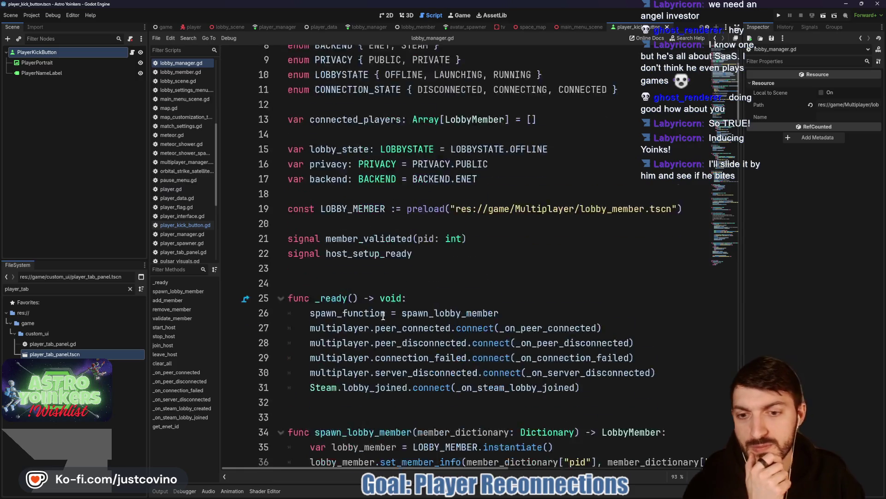
scroll(385, 318, down, 2)
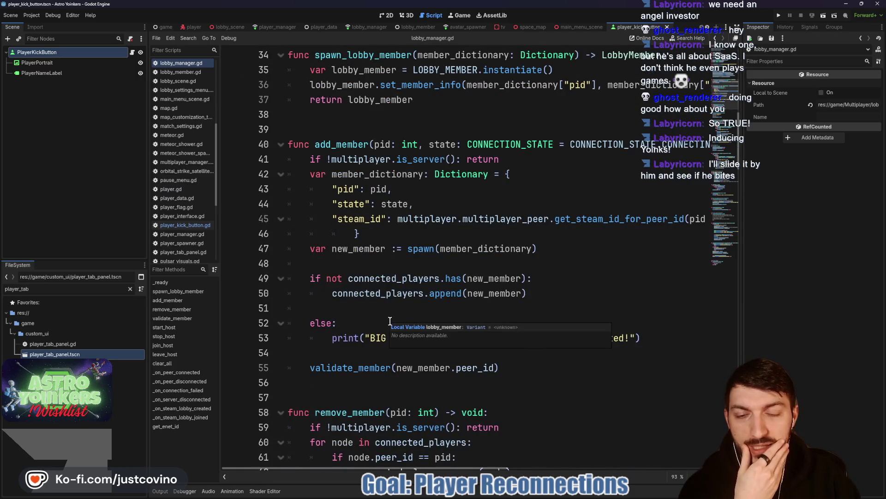
scroll(389, 321, down, 4)
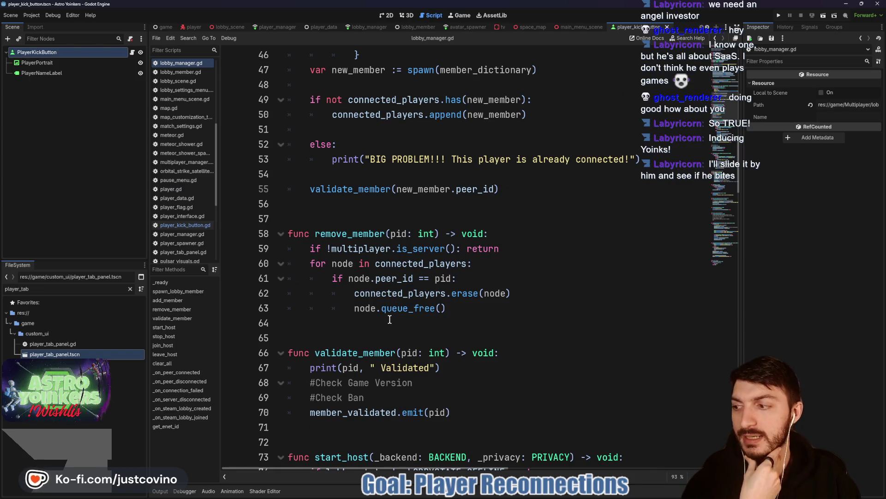
scroll(390, 319, down, 3)
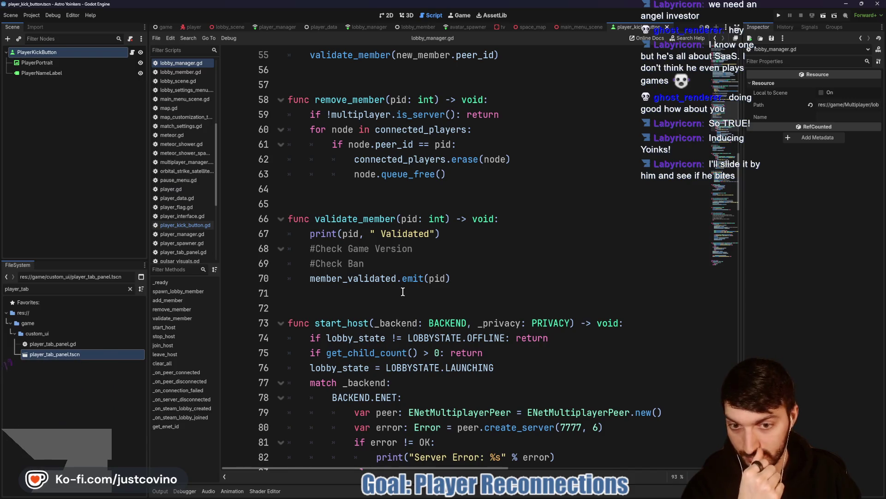
scroll(403, 292, down, 2)
scroll(403, 292, down, 5)
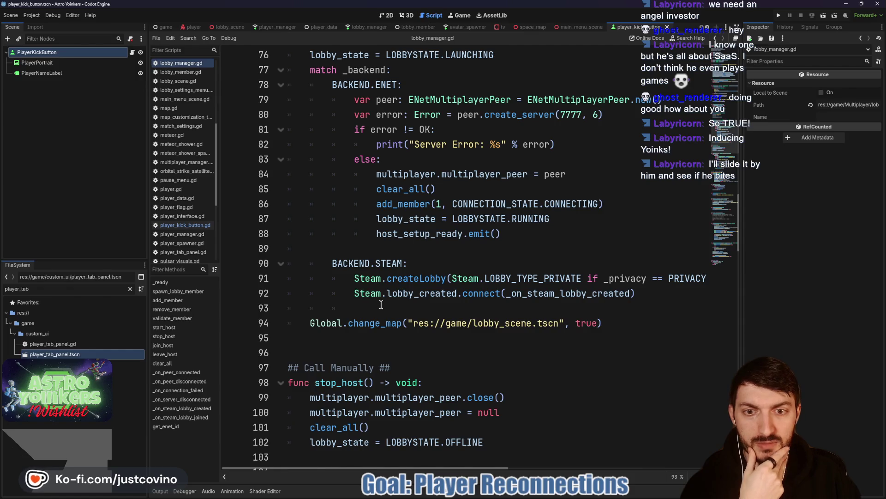
scroll(380, 305, down, 8)
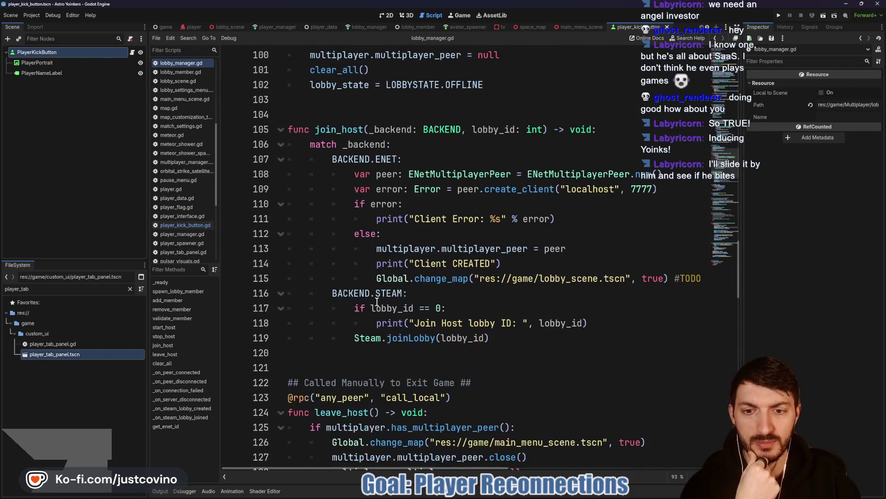
scroll(377, 301, down, 6)
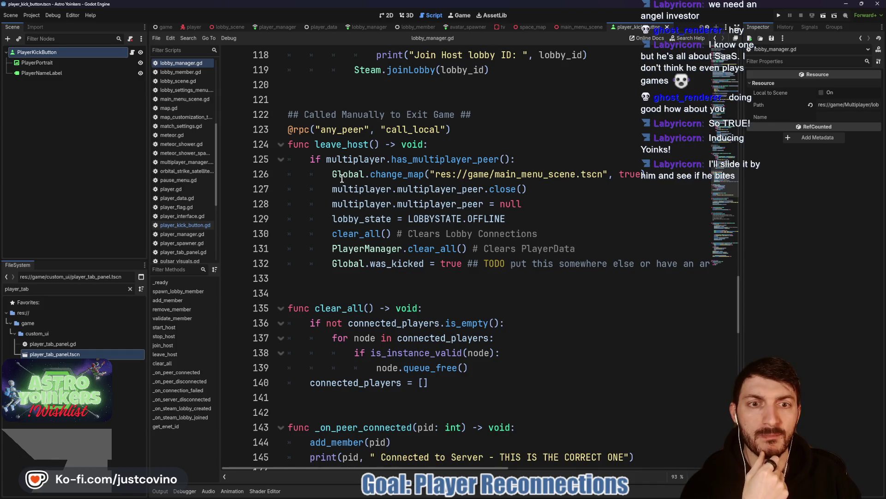
mouse_move(353, 208)
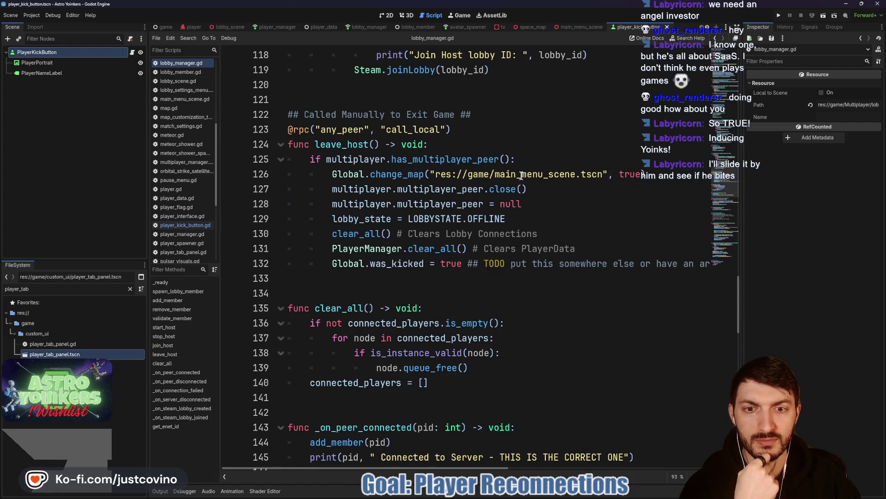
drag(332, 265, 483, 264)
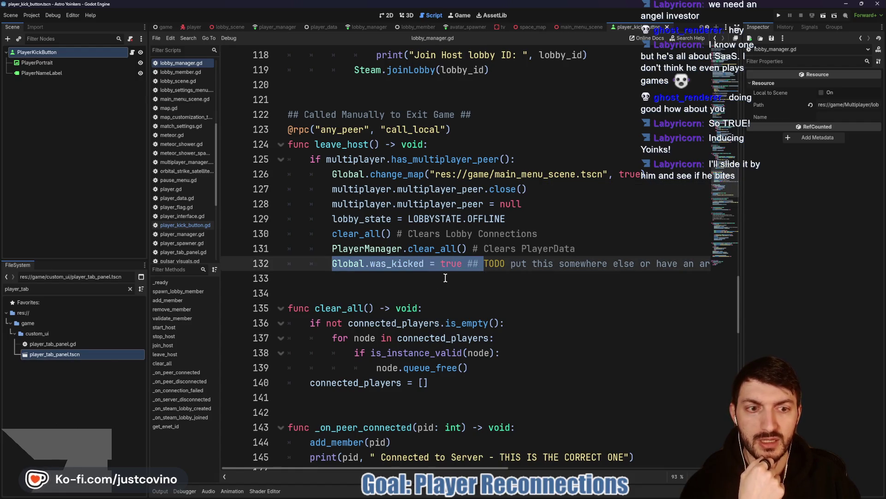
click(350, 284)
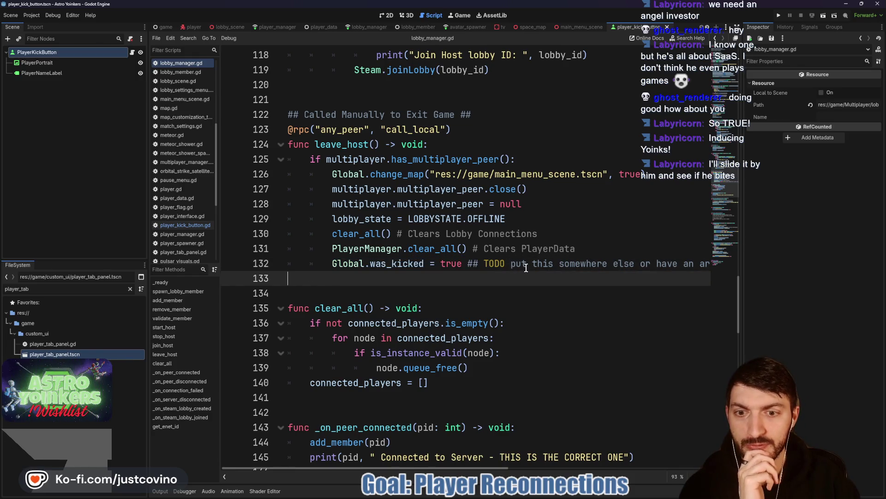
key(Return)
key(Return)
key(Return)
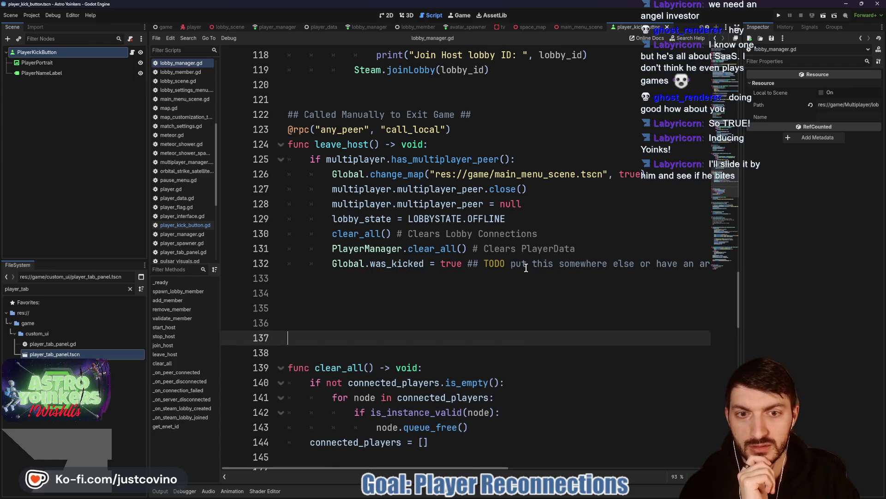
key(Up)
key(Up)
key(Up)
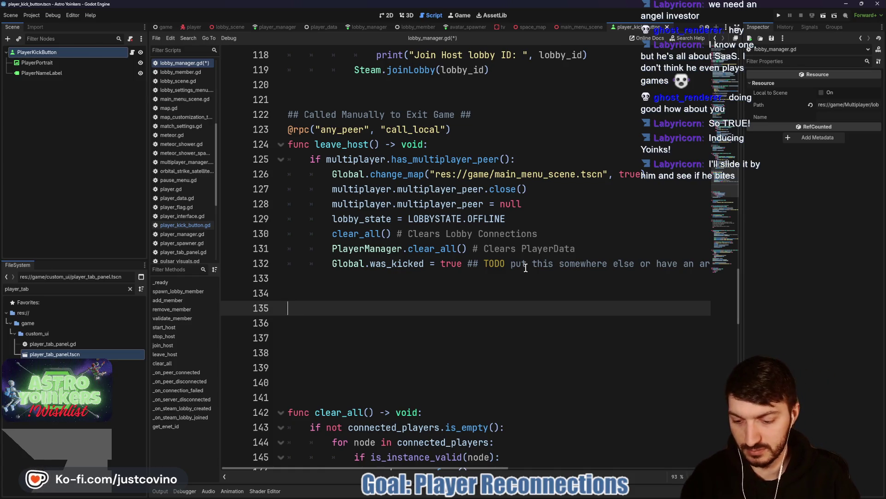
text(@rpc()
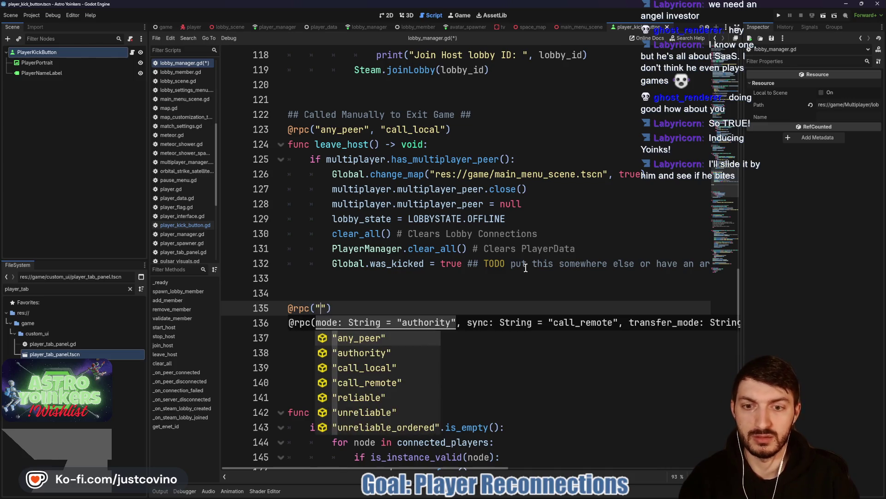
key(Return)
text(,)
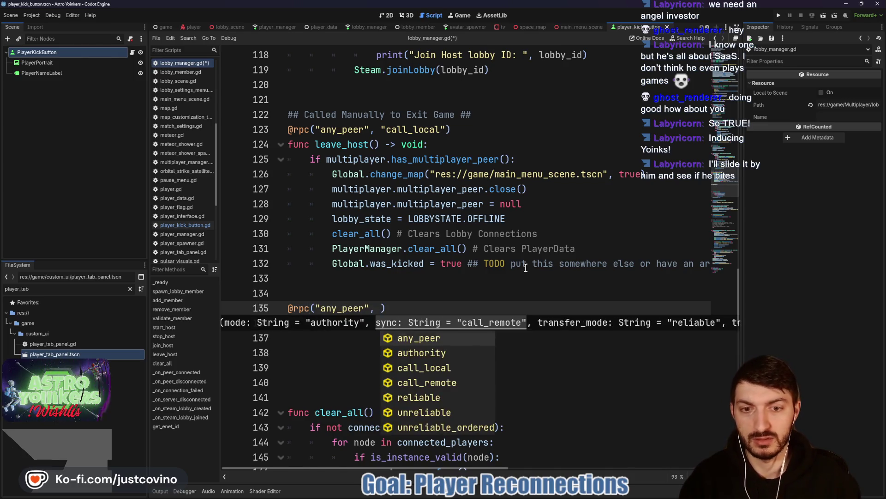
key(Down)
key(Down)
key(Return)
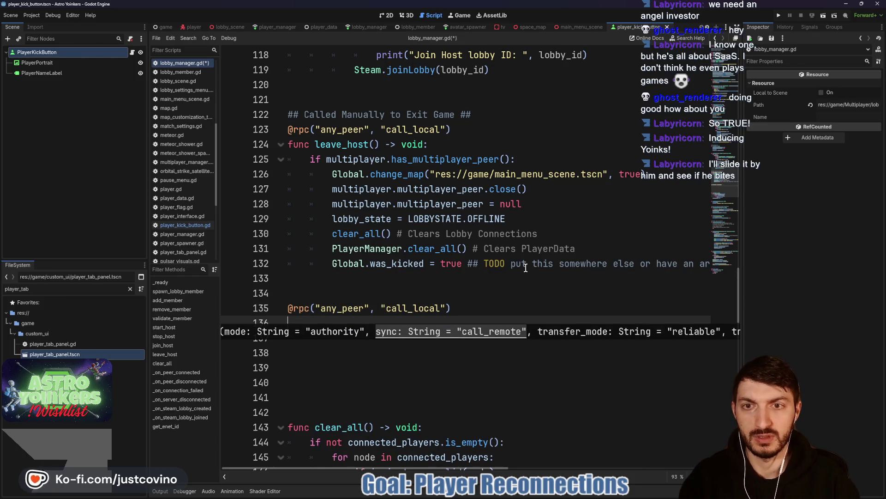
key(Return)
Step: Declare func kick_player() -> void: with an if multiplayer.has_multiplayer_peer(): check
text(func)
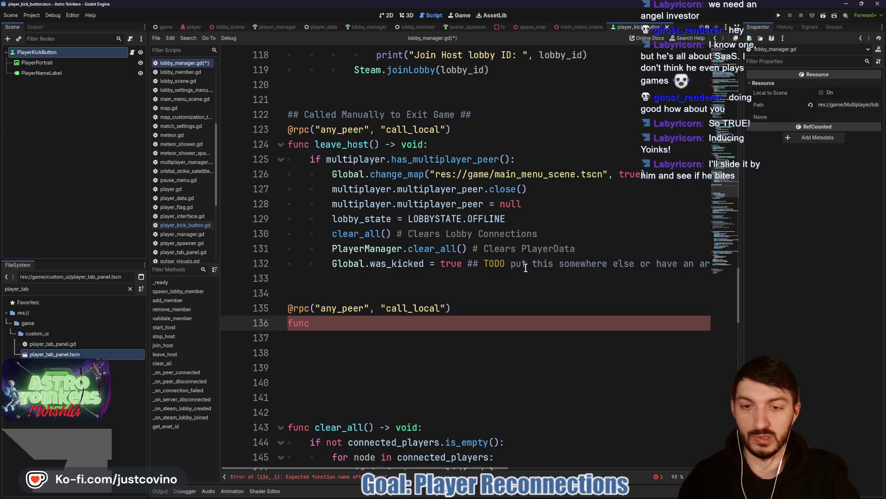
text(get_)
key(BackSpace)
key(BackSpace)
key(BackSpace)
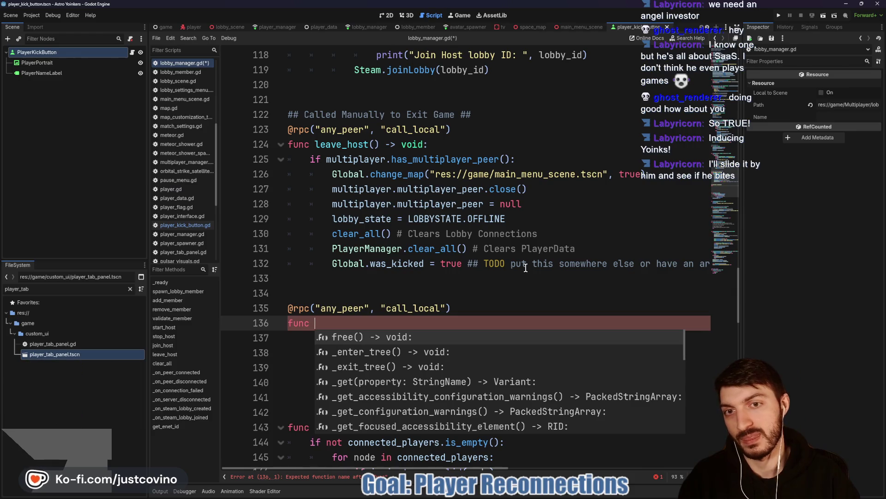
text(kic)
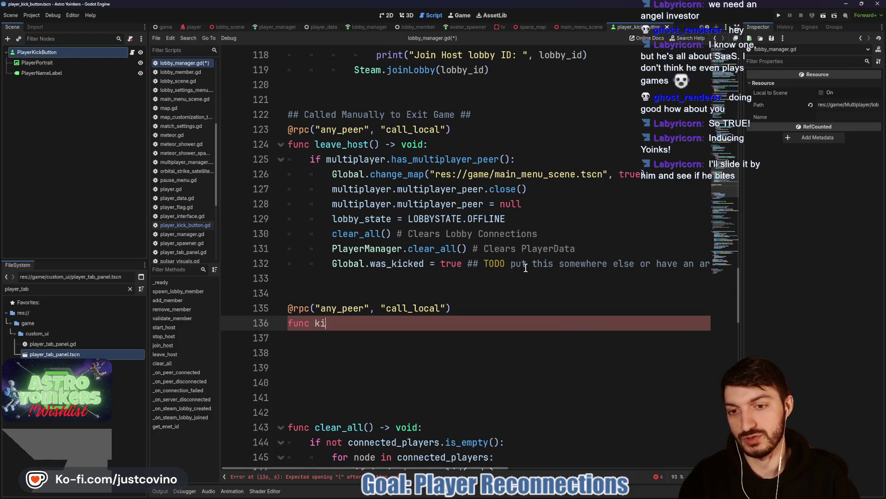
text(kick)
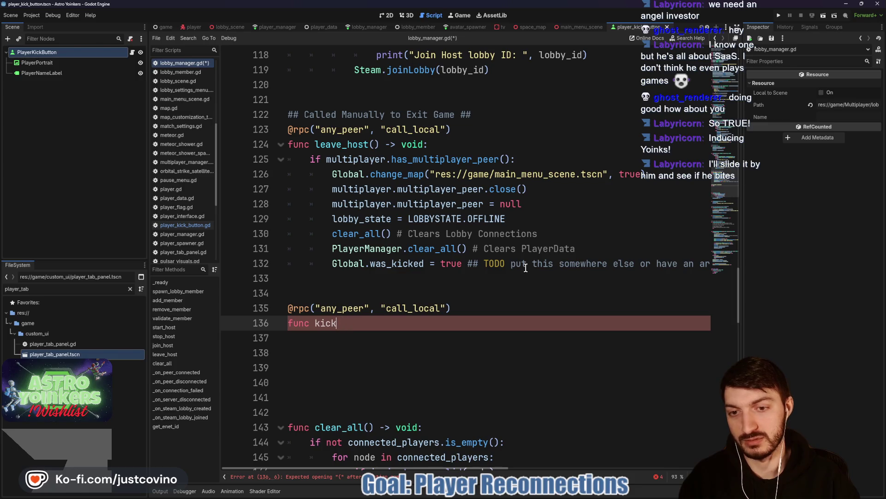
text(_player())
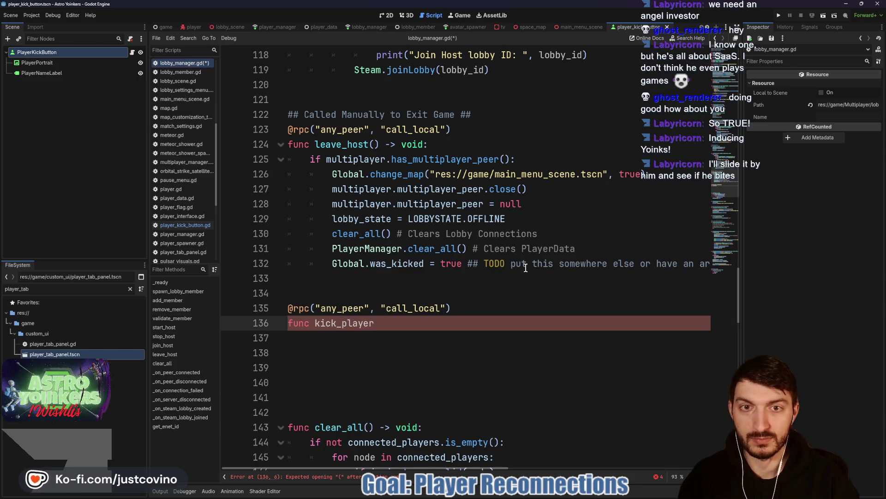
text(d:)
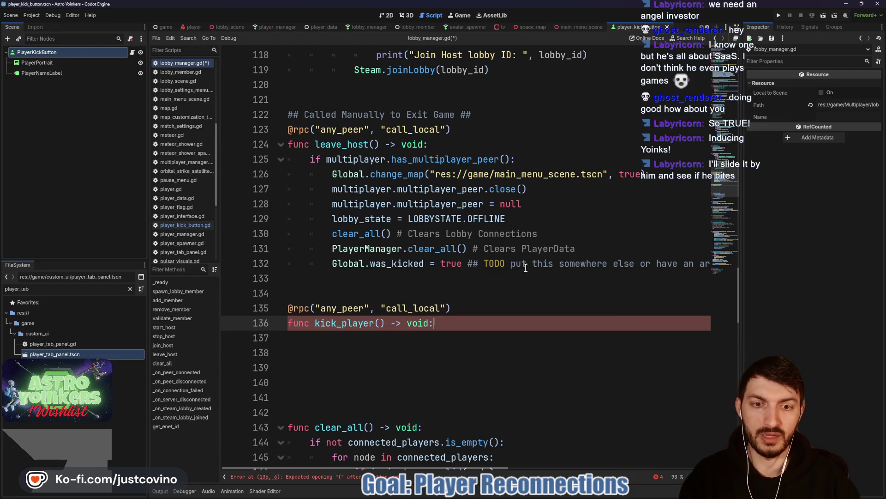
key(Return)
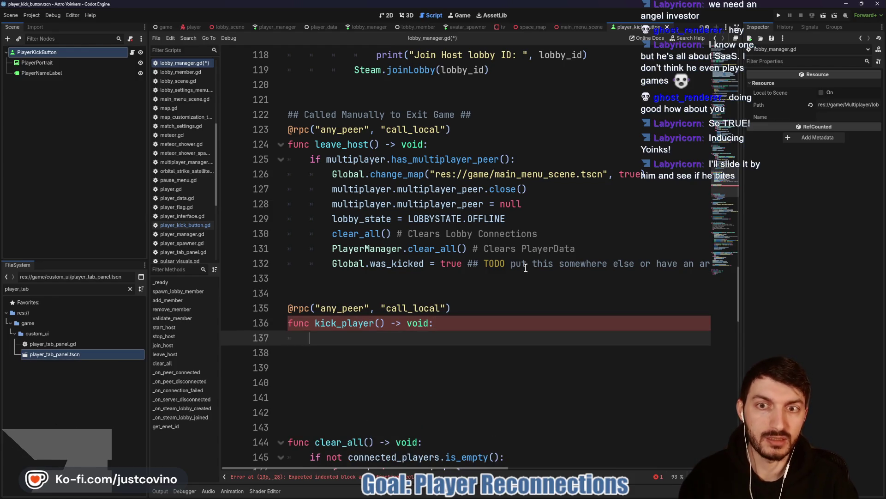
text(if multiplayer.has)
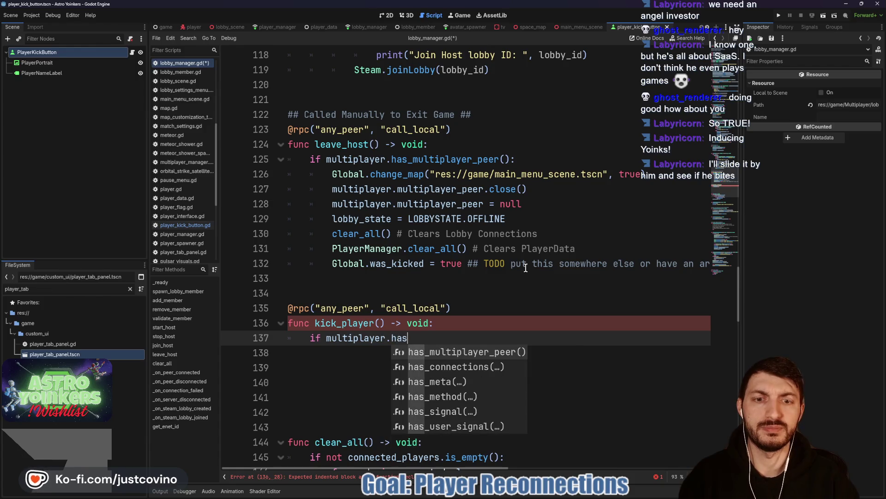
key(Return)
key(Return)
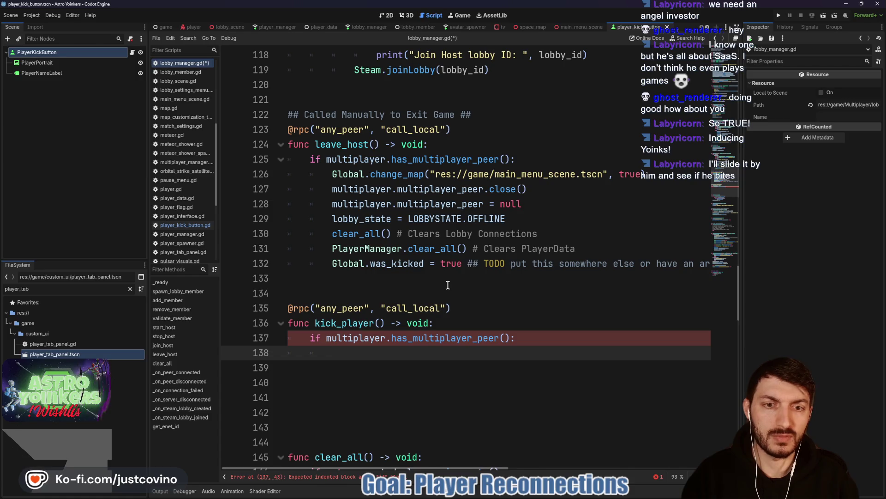
drag(331, 264, 506, 268)
Step: Paste leave_host's lines 126–132, change_map through was_kicked, into kick_player's if block and indent them
drag(644, 175, 336, 179)
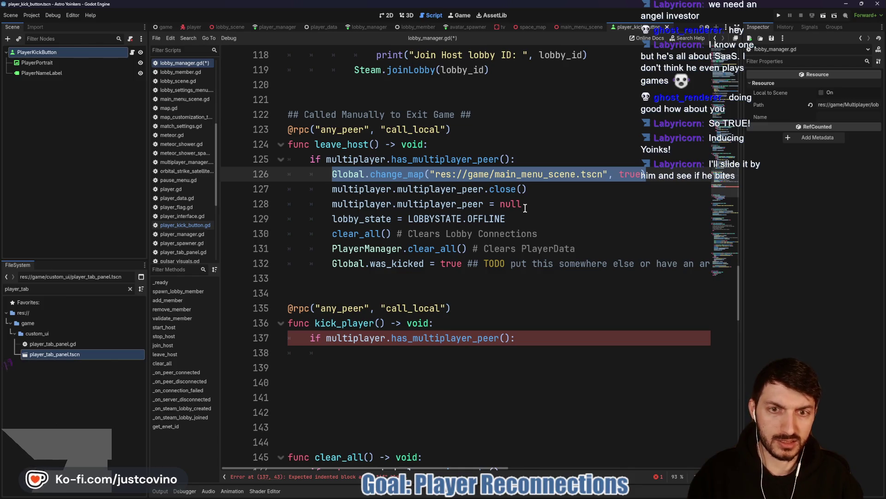
click(329, 175)
mouse_move(330, 176)
mouse_down()
mouse_move(521, 263)
mouse_move(526, 275)
mouse_move(514, 270)
mouse_up()
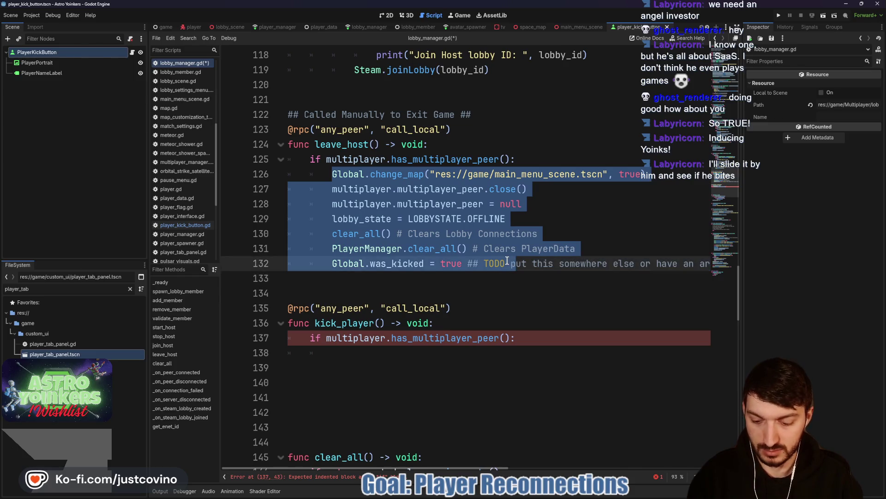
double_click(320, 353)
text(Global.change_map("res://game/main_menu_scene.tscn", true) 		multiplayer.multiplayer_peer.close() 		multiplayer.multiplayer_peer = null 		lobby_state = LOBBYSTATE.OFFLINE 		clear_all() # Clears Lobby Connections 		PlayerManager.clear_all() # Clears PlayerData 		Global.was_kicked = true ## TODO p)
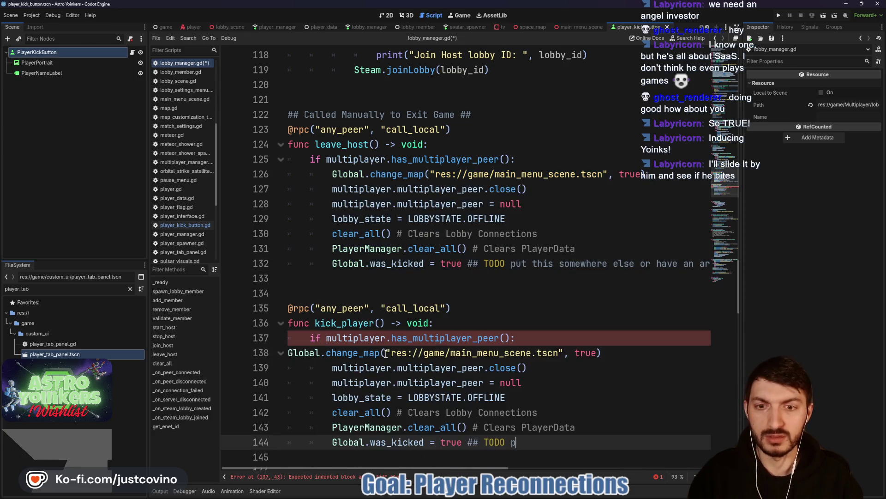
click(289, 352)
key(Tab)
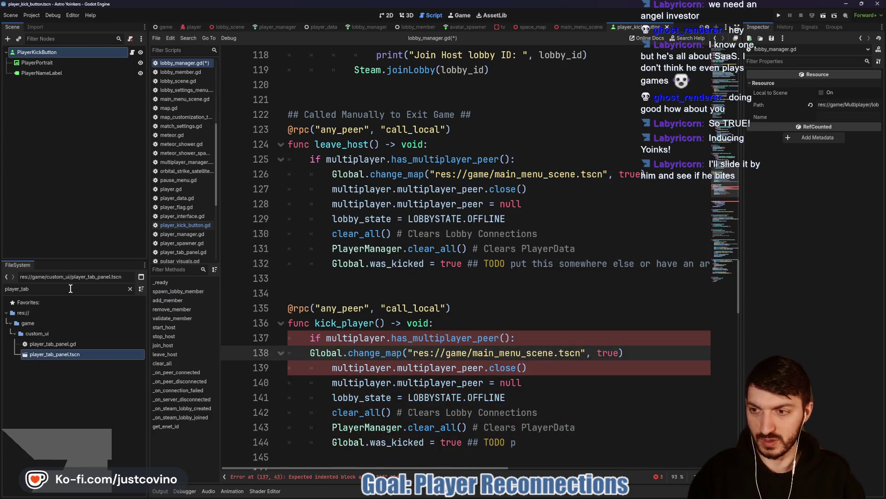
double_click(9, 288)
Step: Replace main_menu_scene.tscn in kick_player's change_map with the copied lobby_browser.tscn path
text(lobby)
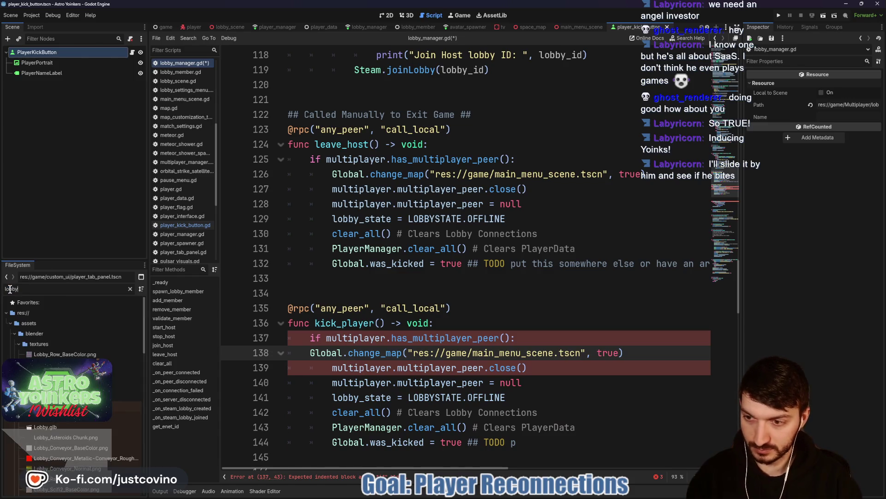
text(_bro)
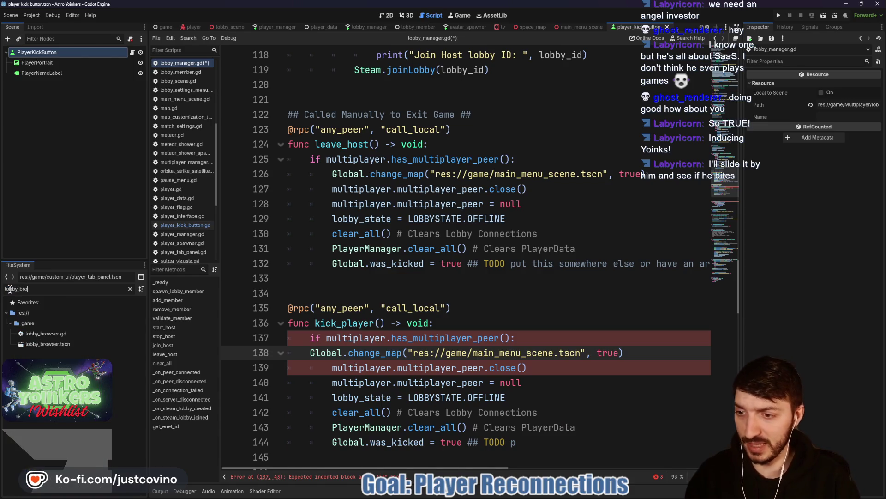
click(46, 343)
right_click(70, 342)
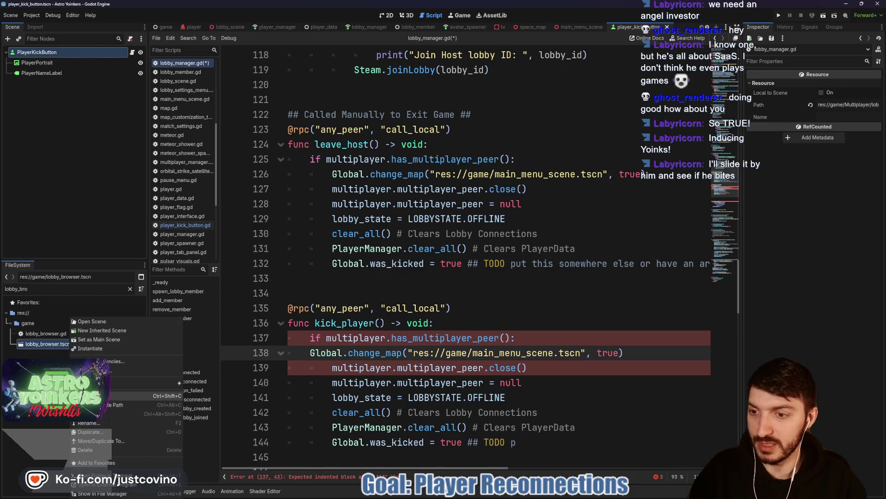
click(92, 396)
double_click(462, 353)
drag(414, 353, 580, 353)
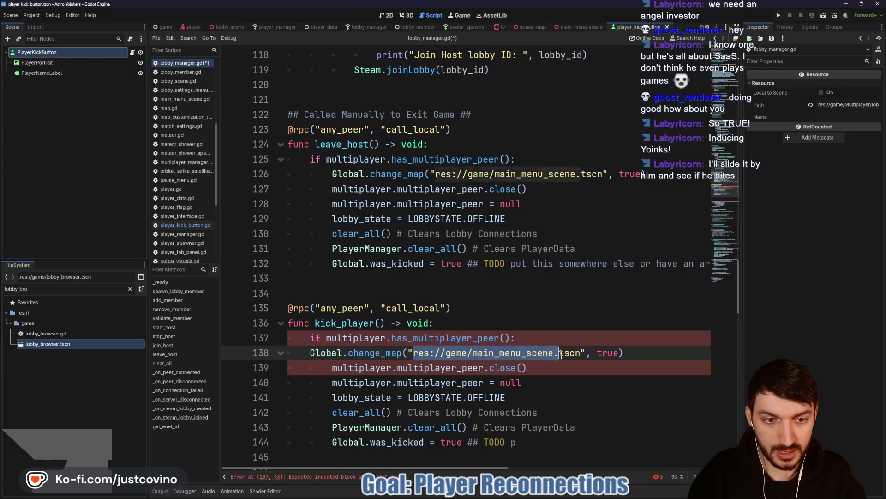
key(ctrl+v)
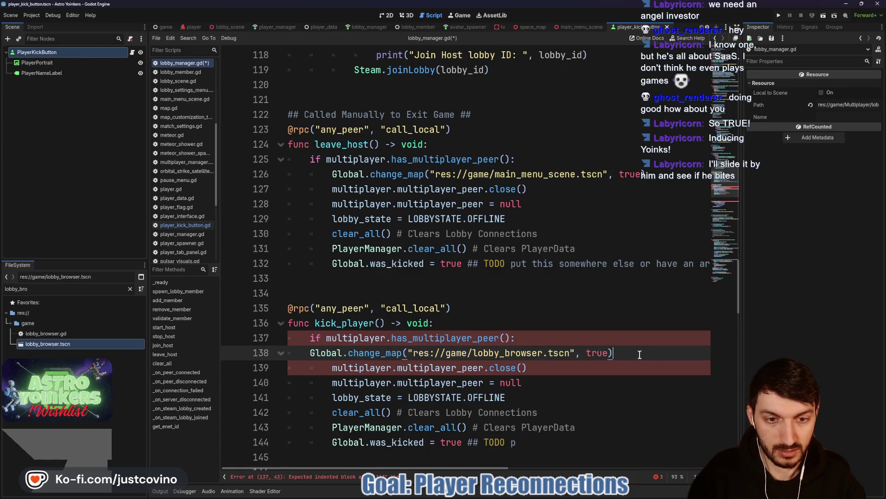
Step: Unindent pasted lines 139–144 and delete the was_kicked line from leave_host
mouse_move(327, 368)
mouse_down()
mouse_move(507, 383)
mouse_move(554, 442)
mouse_up()
key(shift+Tab)
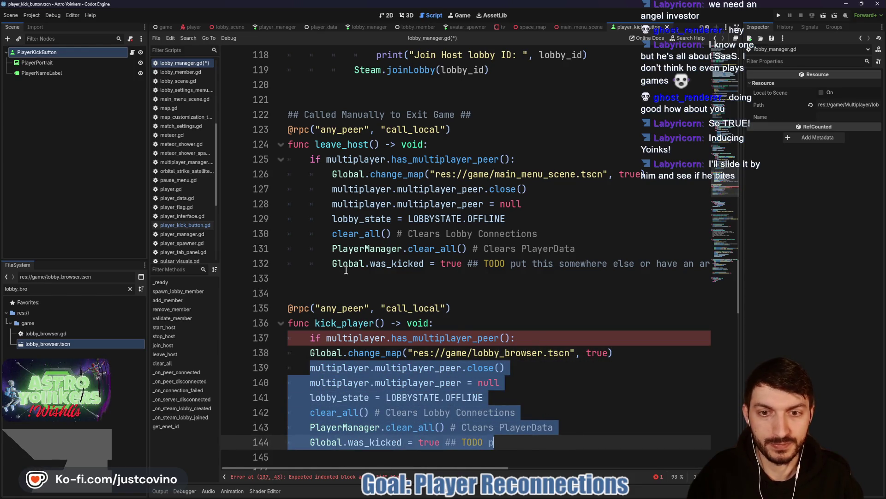
drag(332, 262, 707, 269)
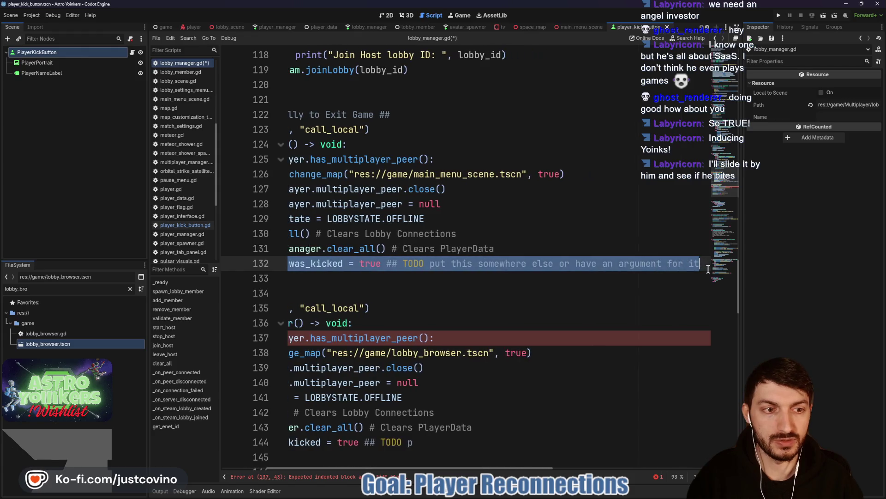
key(BackSpace)
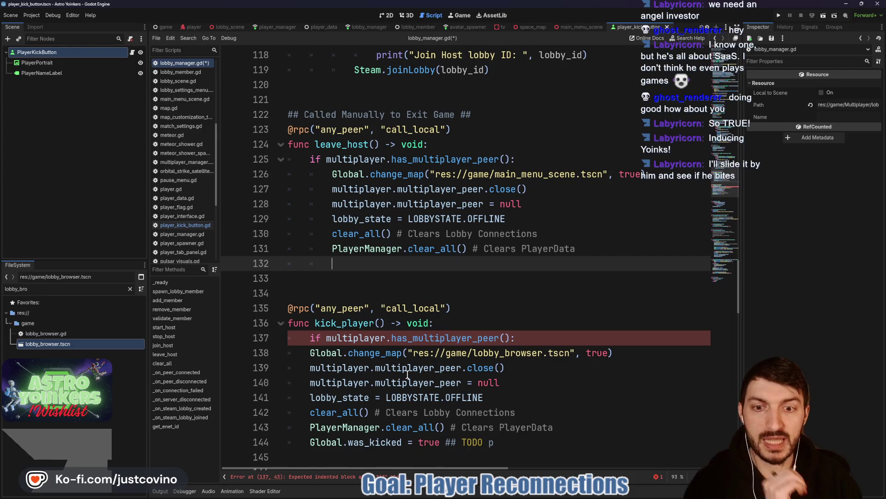
Step: Indent kick_player's lines 138–144 under the peer check and delete the leftover TODO comment
mouse_move(309, 355)
mouse_down()
mouse_move(542, 439)
mouse_move(468, 441)
mouse_up()
key(Tab)
click(517, 442)
key(BackSpace)
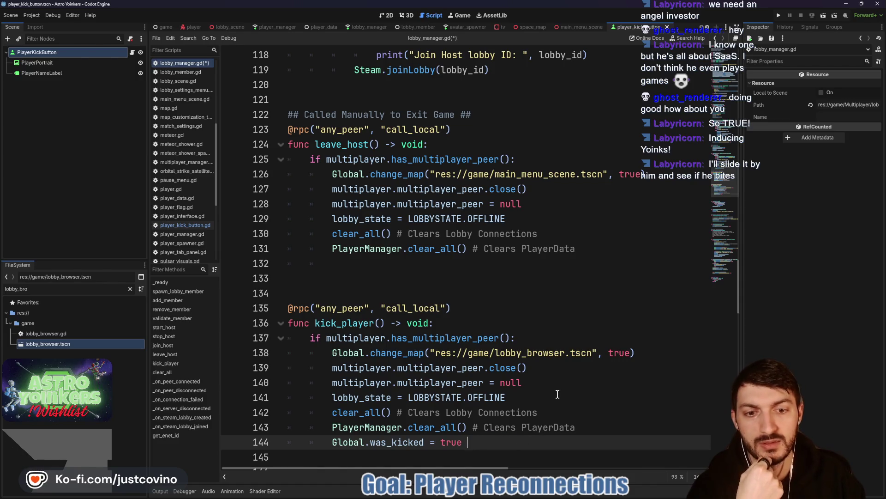
click(558, 394)
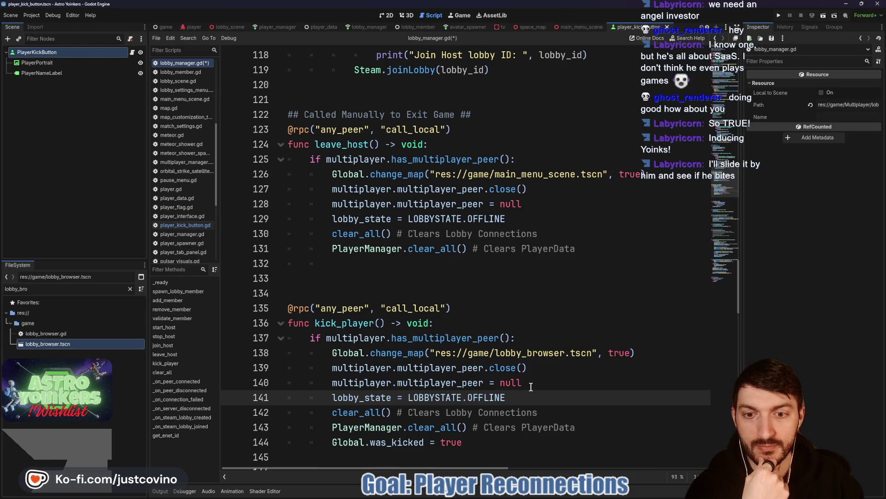
double_click(74, 344)
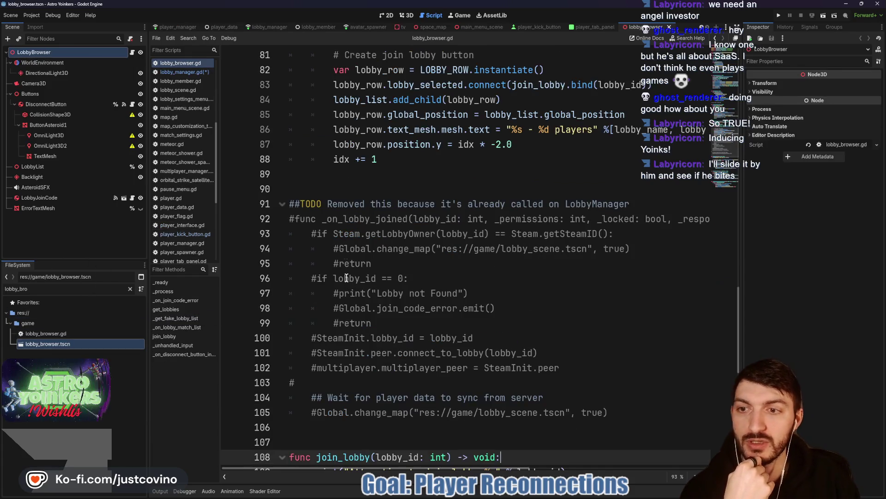
Step: Show lobby_browser.gd from line 1 and add a new line after get_lobbies() on line 15
click(132, 52)
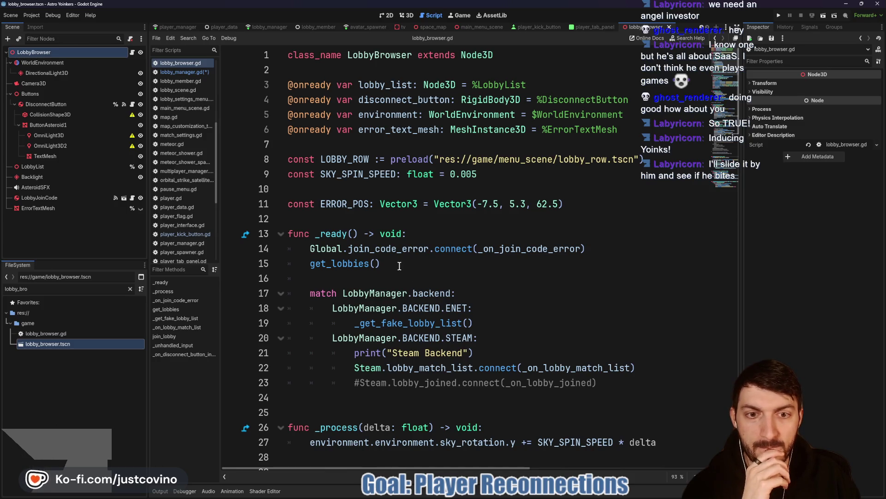
click(601, 248)
click(429, 262)
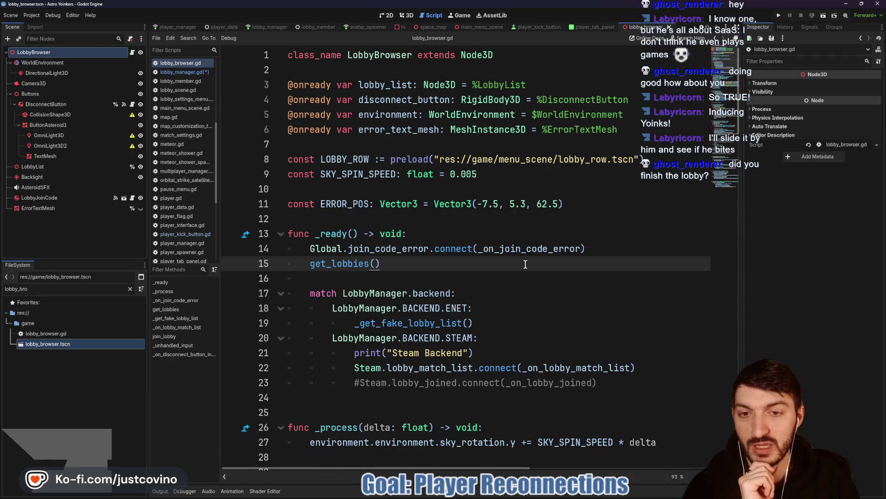
key(Return)
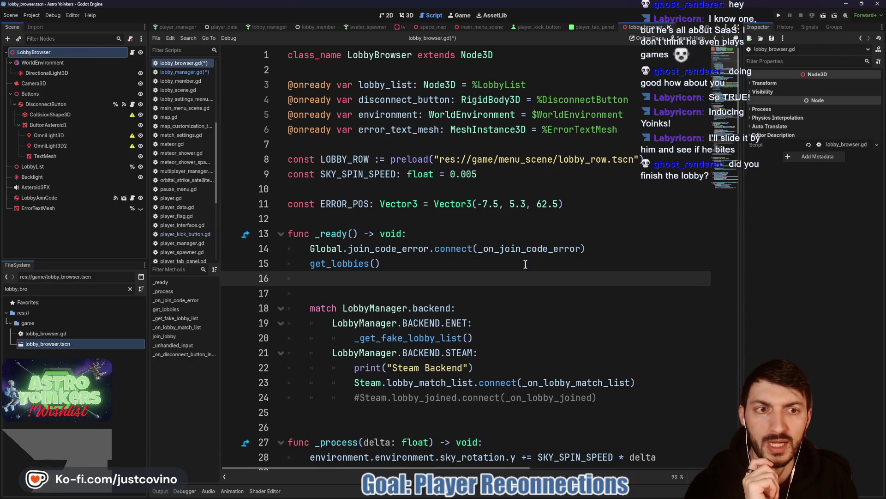
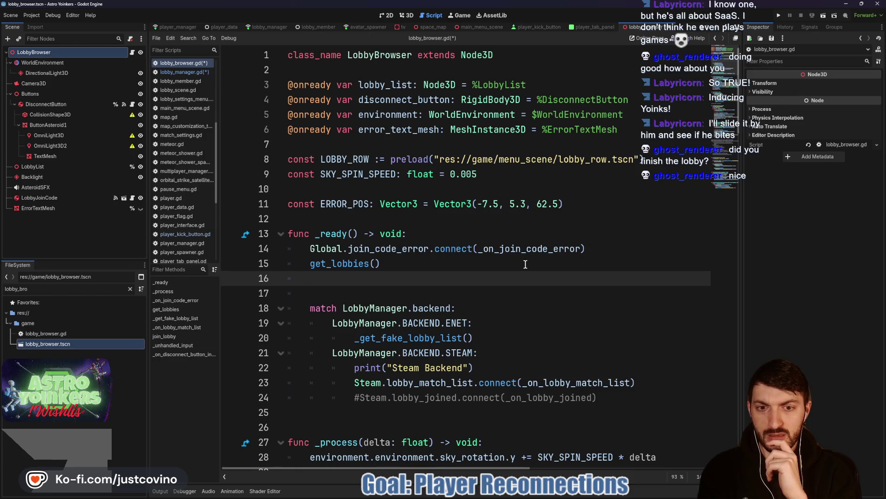
Step: Below the match block in _ready, draft an 'if Global.was_kicked:' block with pass and a '#Display Reconnect Button' comment
key(BackSpace)
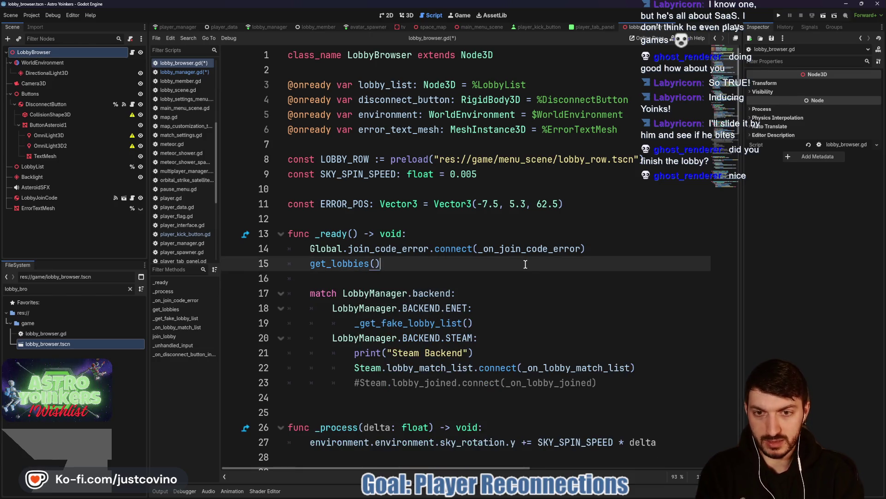
scroll(331, 223, down, 4)
click(331, 223)
key(Return)
key(Return)
key(Up)
key(Up)
key(Return)
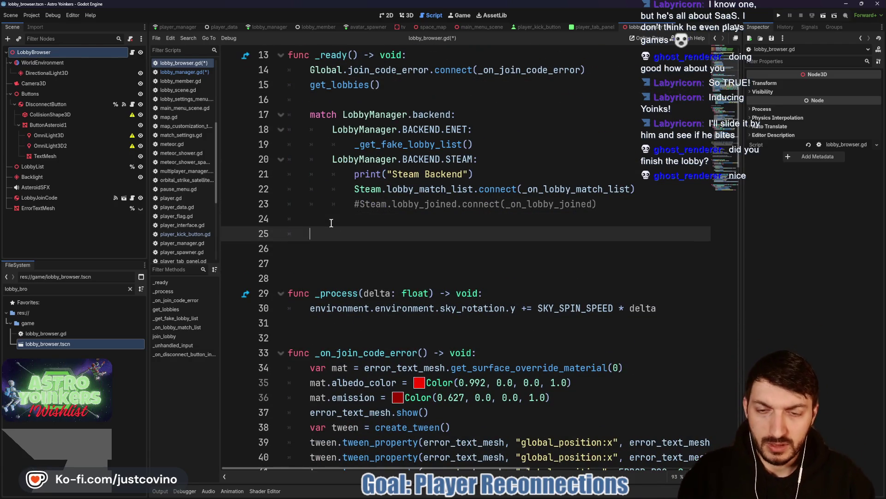
text(Global.)
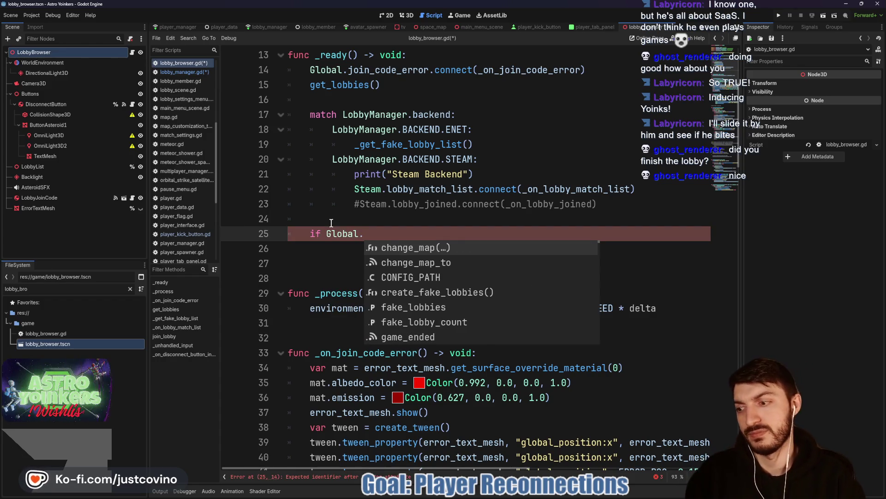
text(is_kic)
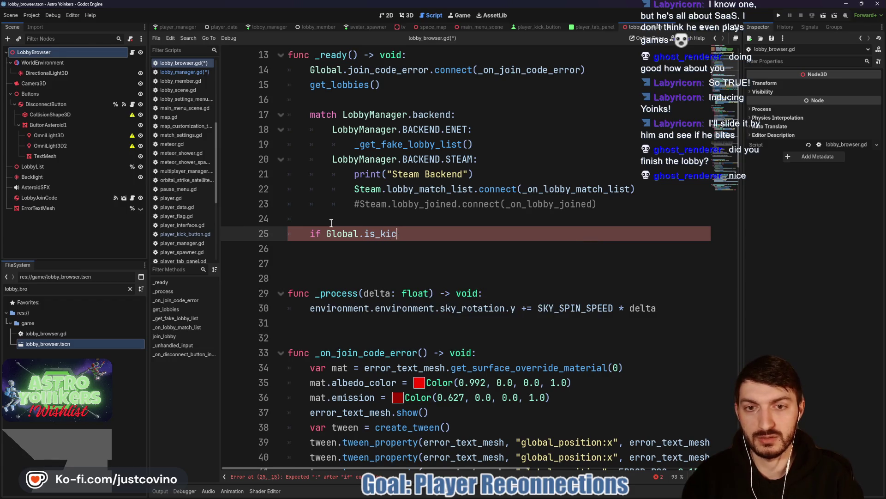
text(as)
key(Return)
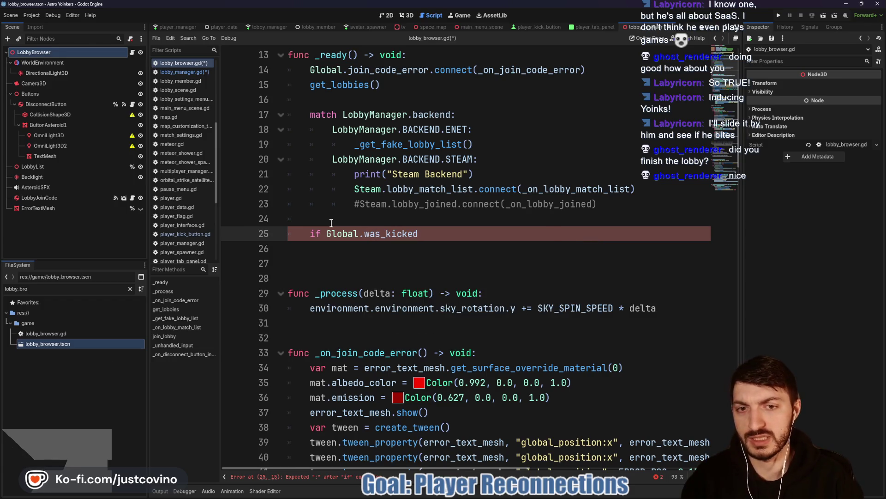
text(:)
key(Return)
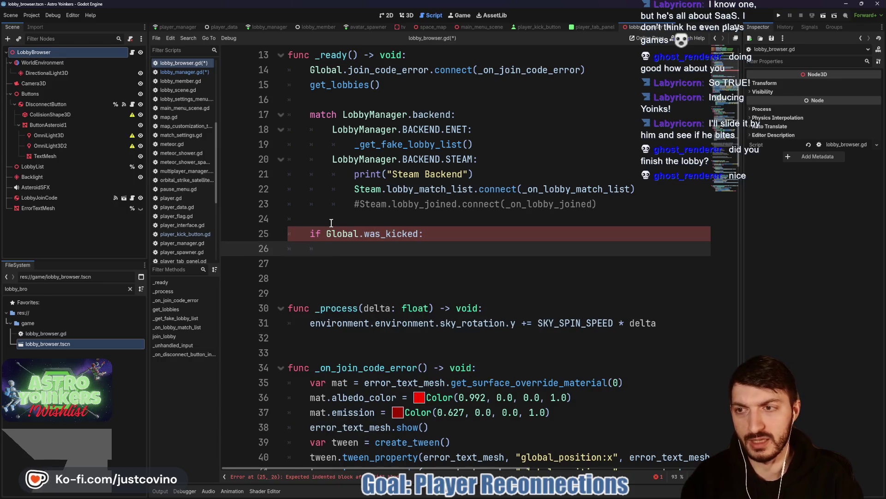
text(ass)
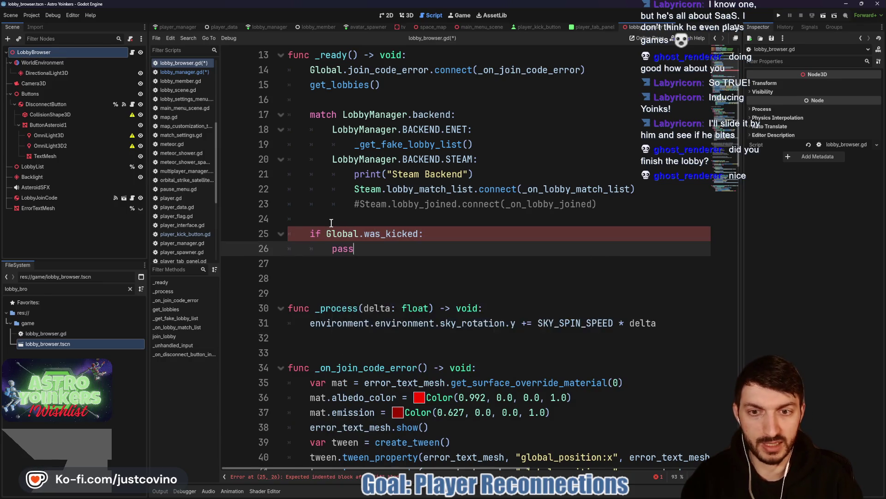
key(Return)
text(#Display Reconnect B)
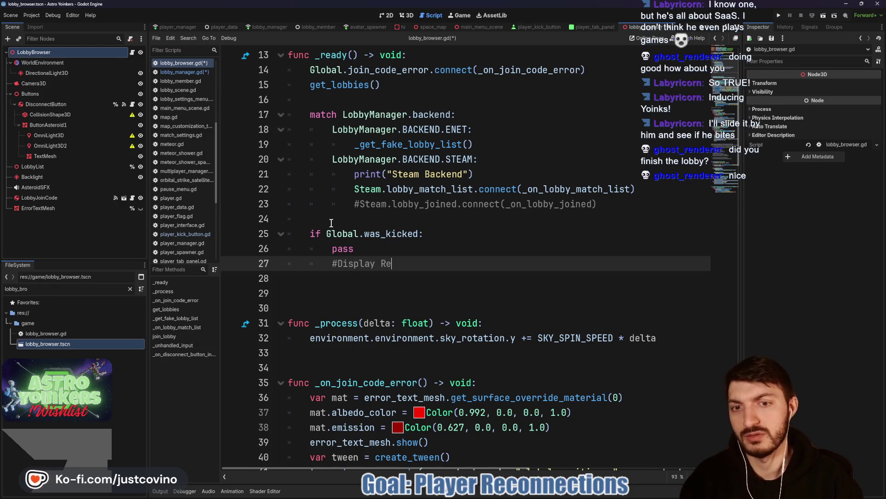
text(utton)
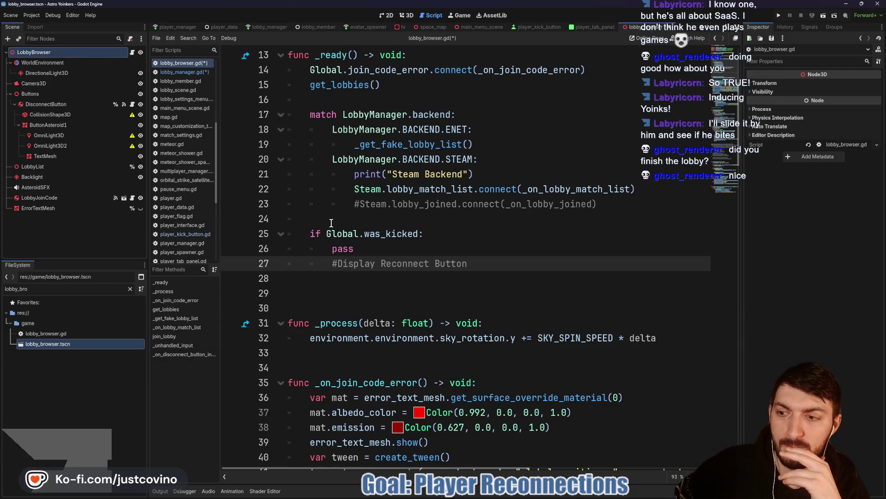
Step: Delete the drafted was_kicked block and save lobby_browser.gd
mouse_move(468, 263)
mouse_down()
mouse_move(279, 263)
mouse_move(268, 236)
mouse_up()
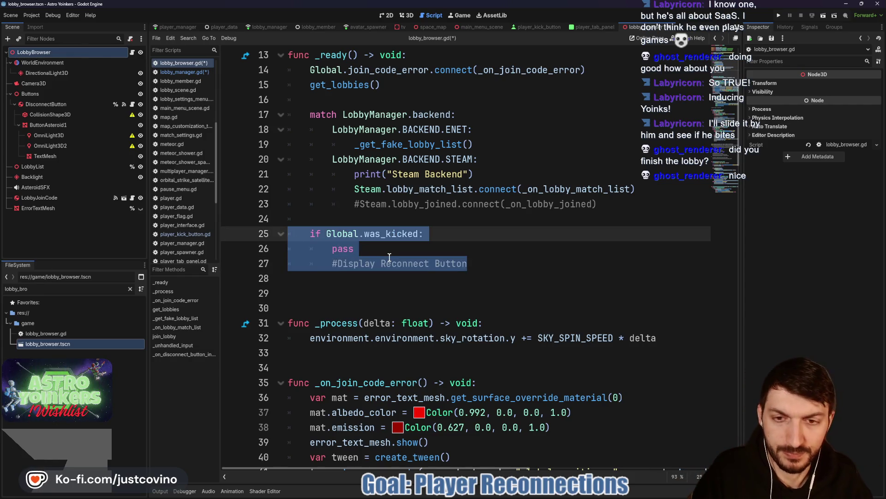
key(BackSpace)
key(BackSpace)
key(ctrl+s)
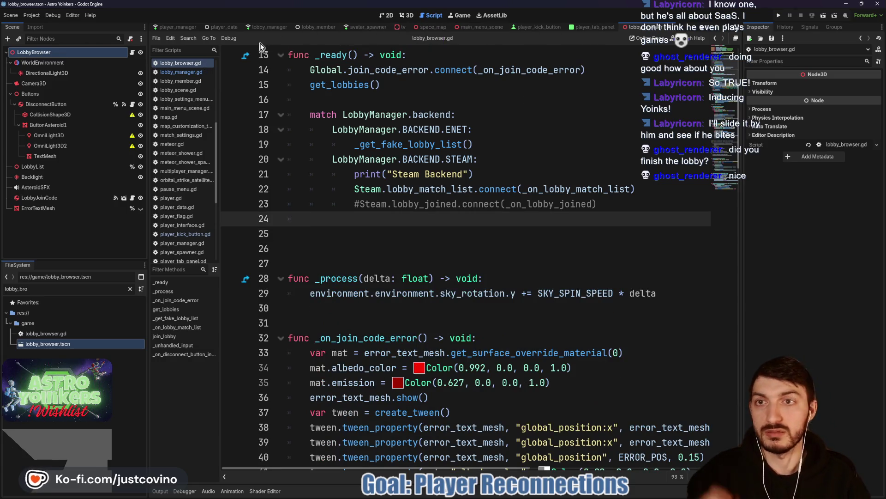
Step: In lobby_manager.gd, replace kick_player's lobby-browser change_map line with leave_host's main menu change_map line
scroll(190, 28, up, 3)
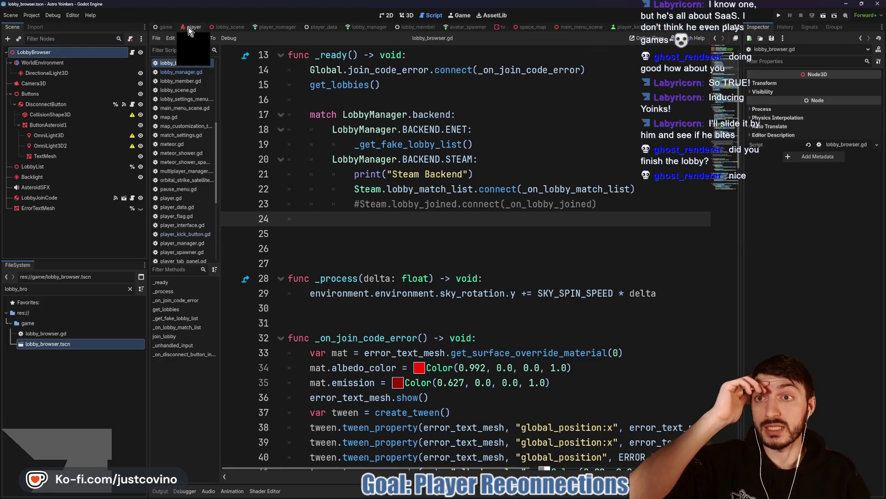
click(231, 27)
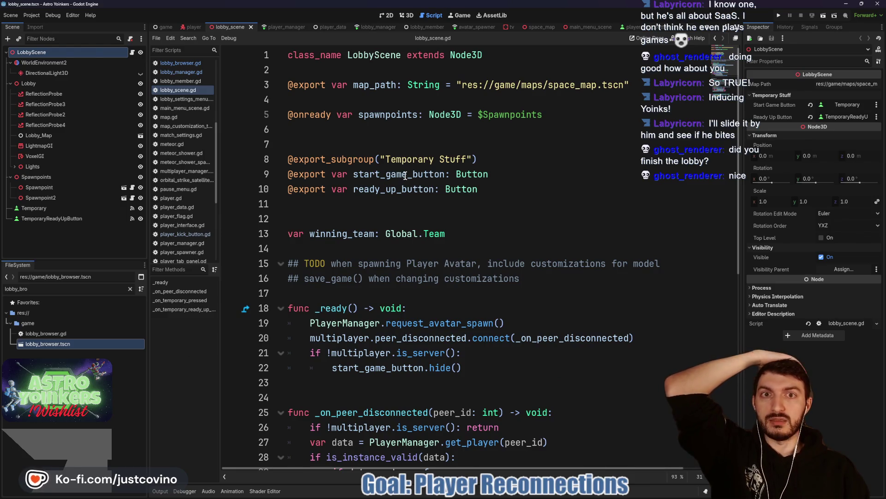
click(380, 28)
scroll(345, 244, down, 1)
double_click(486, 219)
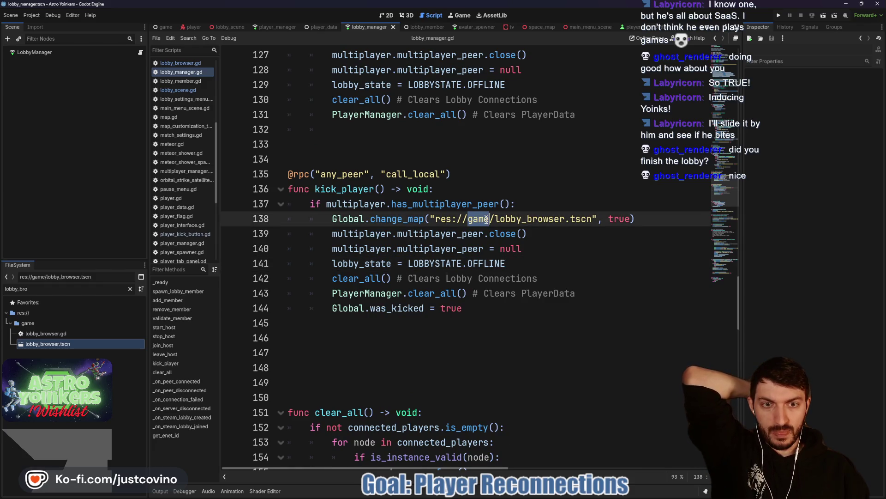
scroll(517, 216, up, 3)
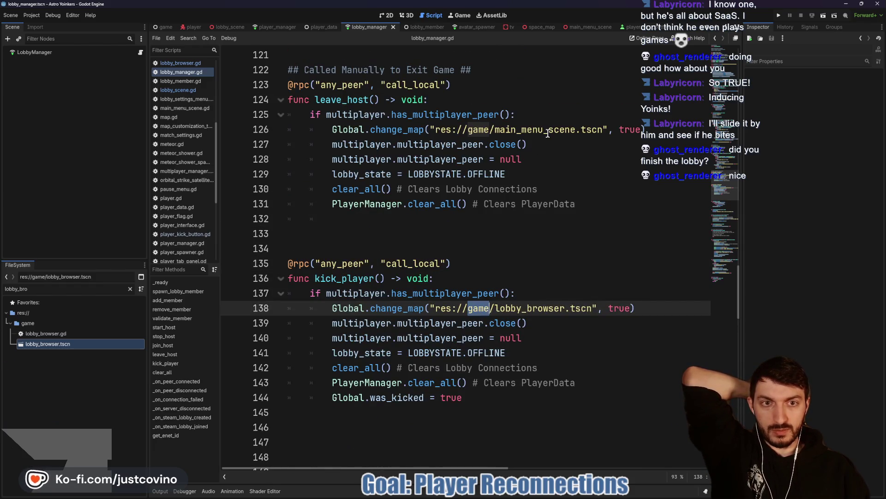
drag(659, 131, 330, 129)
key(ctrl+c)
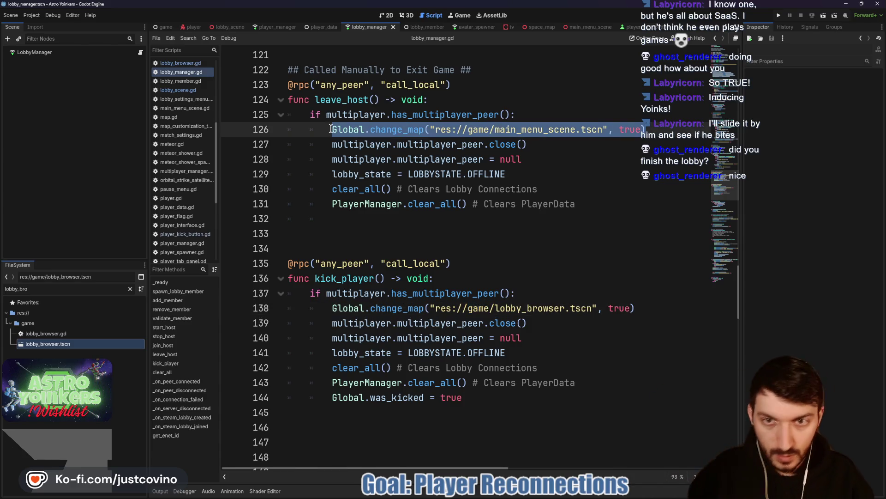
drag(644, 309, 327, 309)
key(ctrl+v)
click(515, 396)
Step: Add a 'was_kicked: bool' parameter to leave_host and end it with 'Global.was_kicked = was_kicked'
key(ctrl+s)
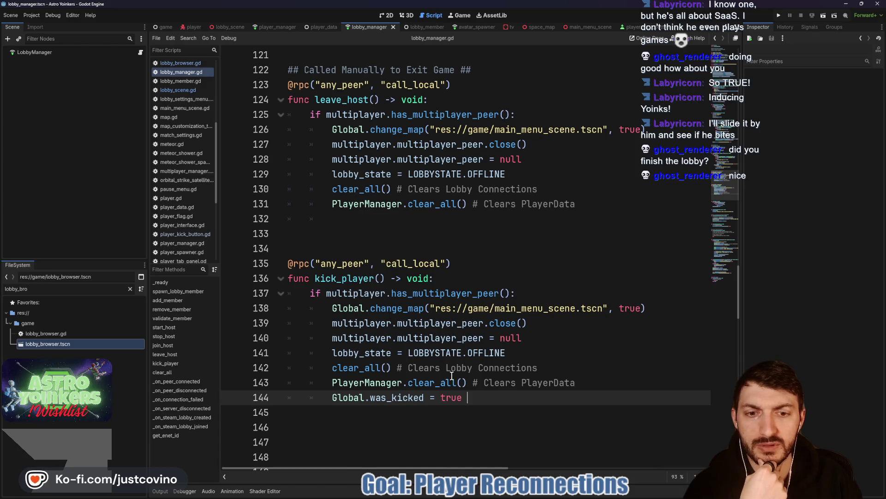
click(545, 100)
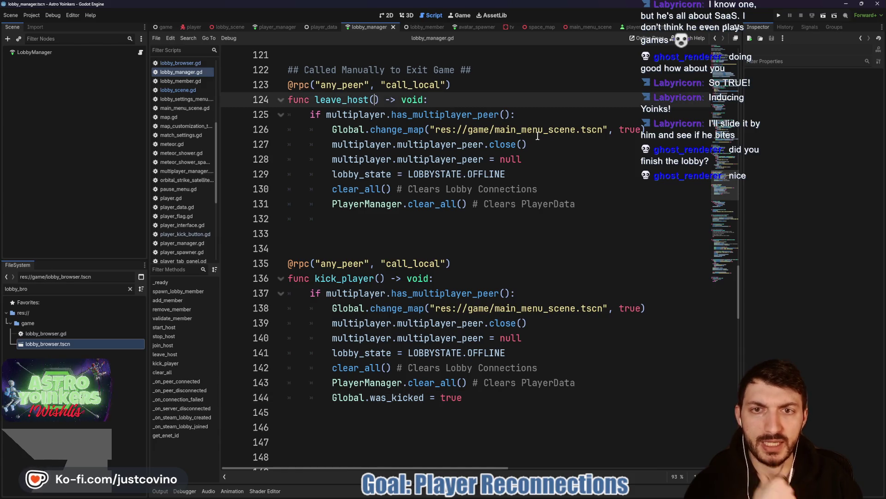
text(was_ki)
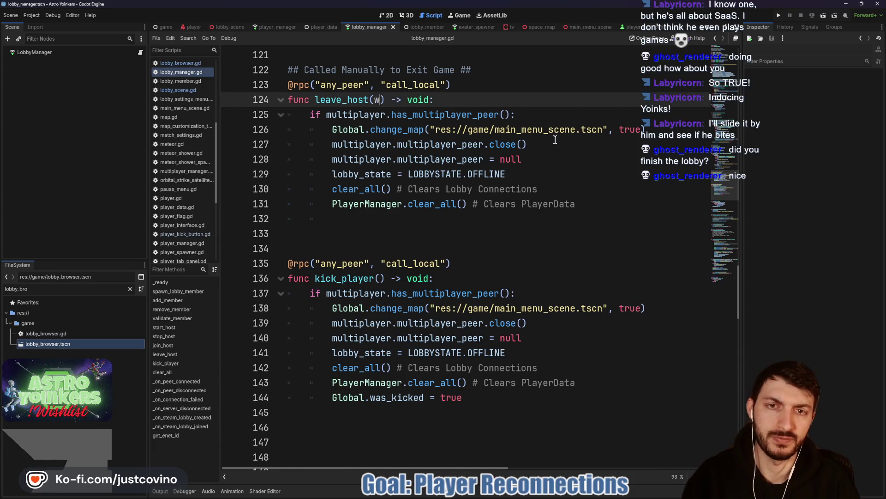
text(cked: bool)
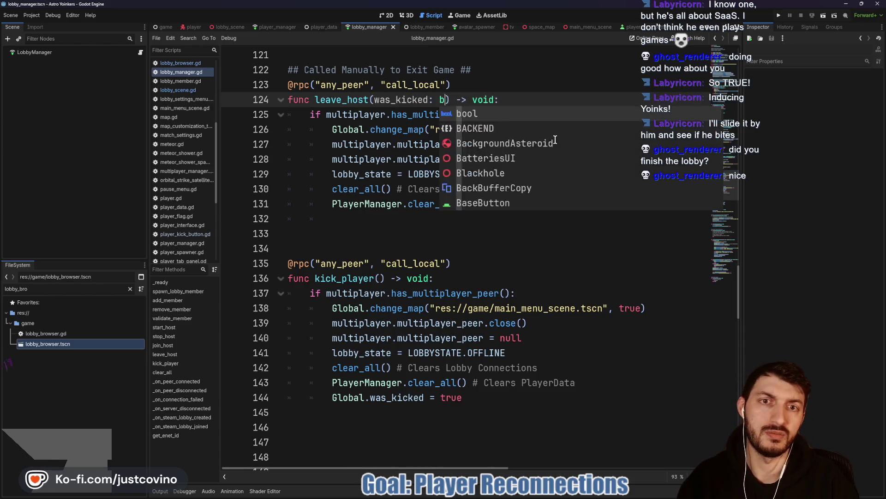
click(369, 215)
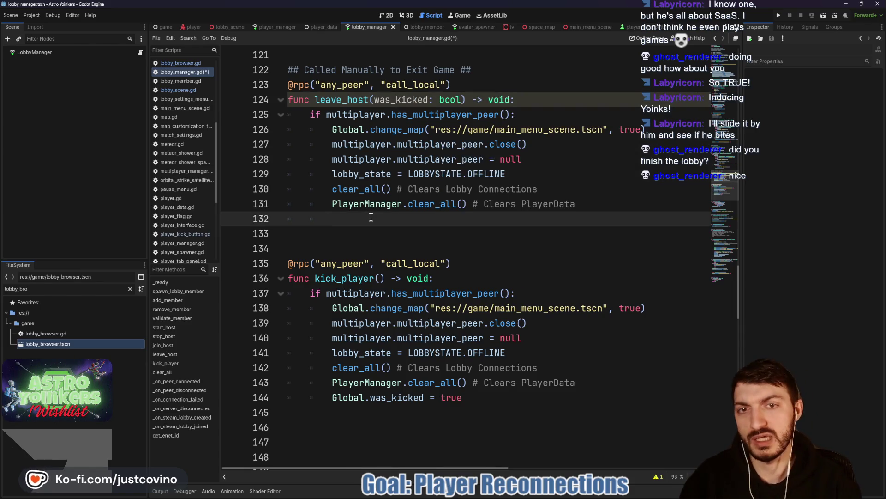
text(Global.was_kicked =)
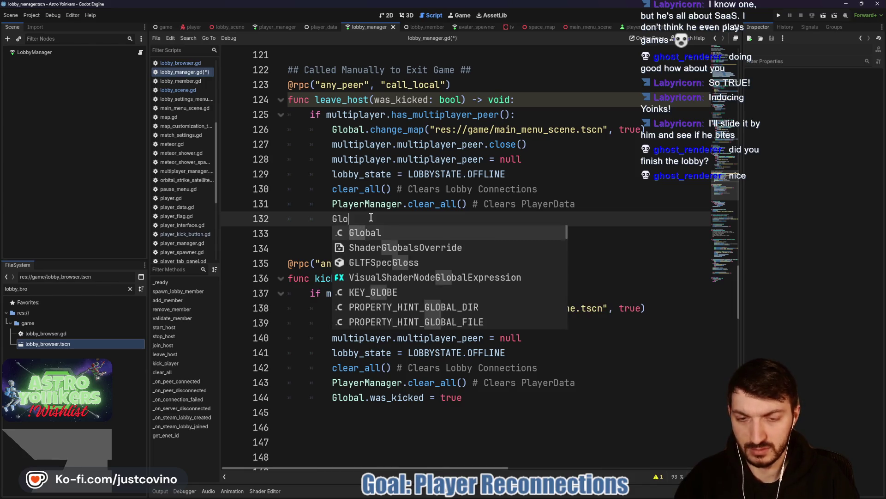
text( was_kicked = wa)
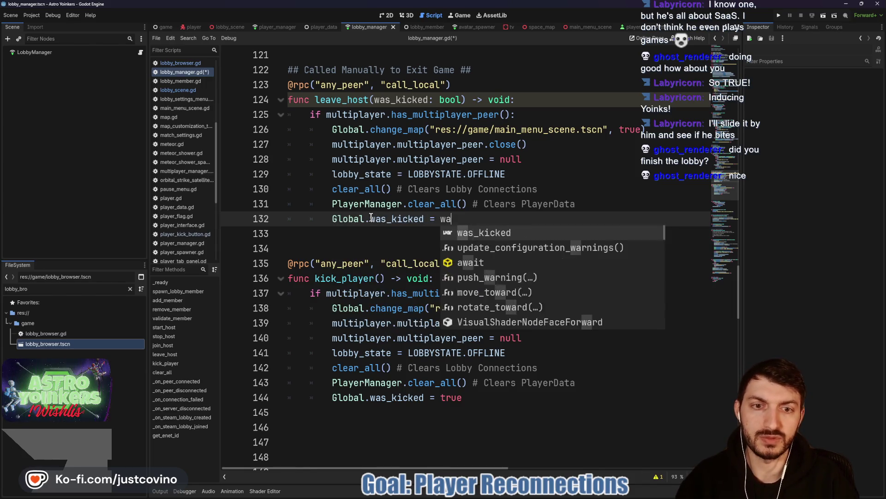
Step: Delete the kick_player function, remove the leftover blank lines, and save
mouse_move(467, 398)
mouse_down()
mouse_move(384, 380)
mouse_move(275, 263)
mouse_up()
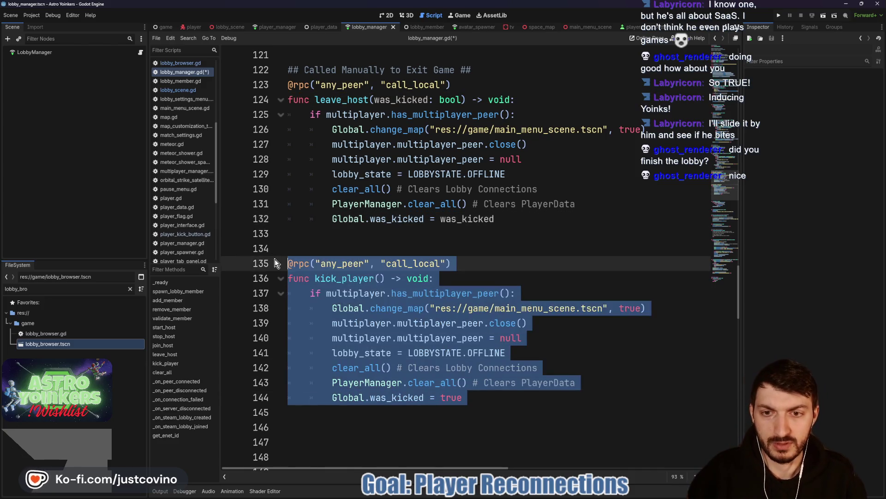
key(BackSpace)
key(Up)
key(Up)
key(Delete)
key(Delete)
key(Delete)
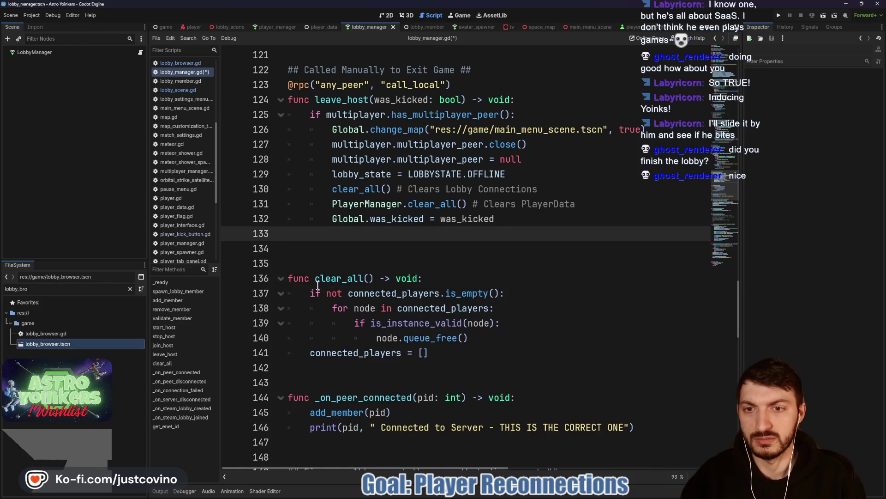
key(BackSpace)
key(ctrl+s)
double_click(342, 99)
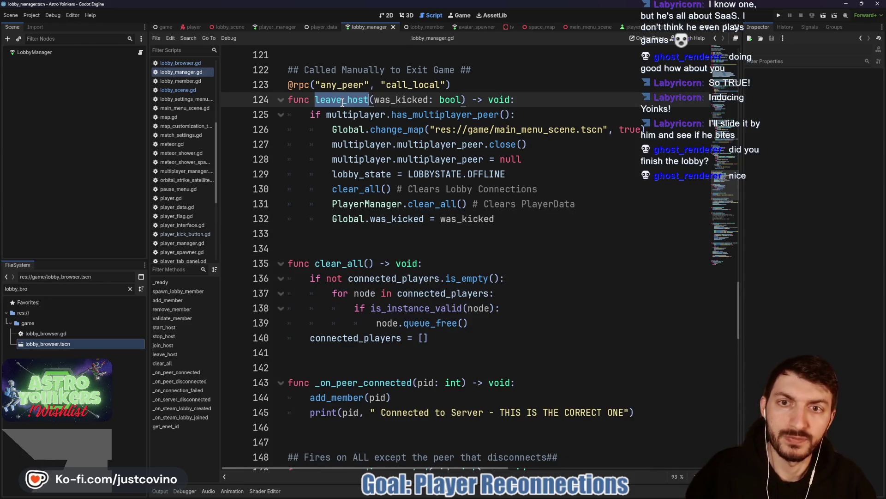
Step: Search the project for leave_host and pass true as the second argument in player_kick_button.gd's leave_host.rpc_id call
key(ctrl+shift+f)
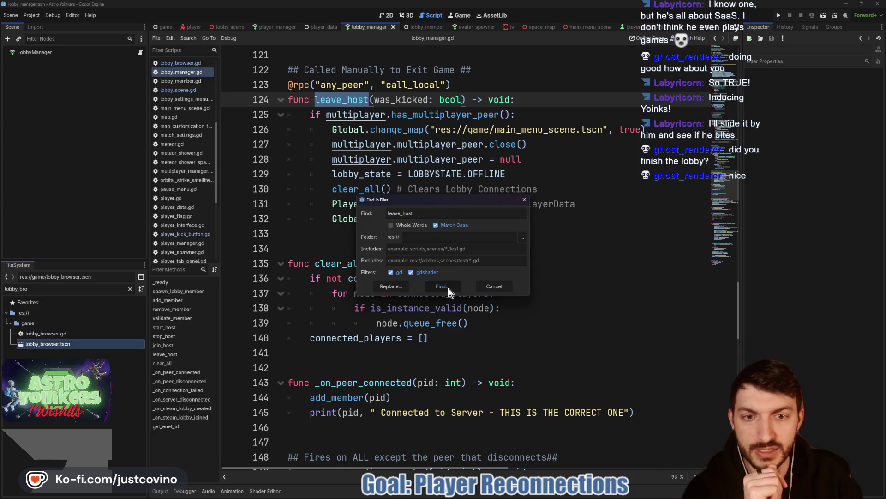
click(443, 286)
click(350, 354)
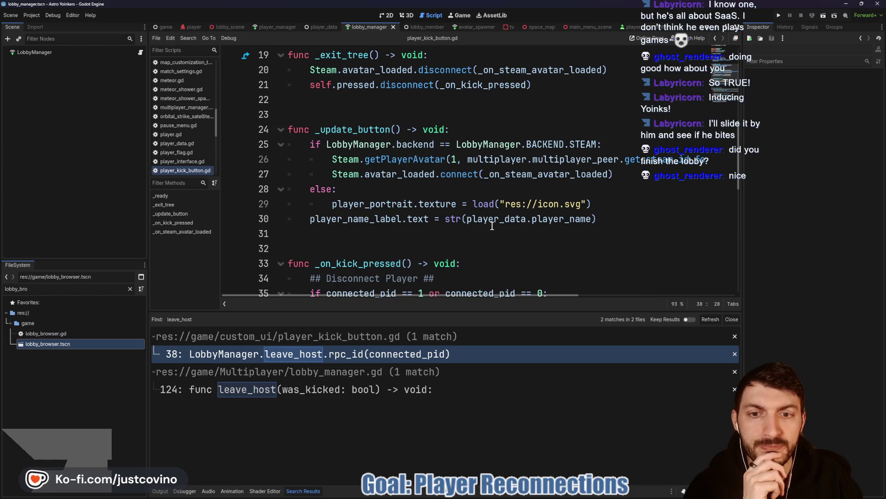
scroll(491, 225, down, 3)
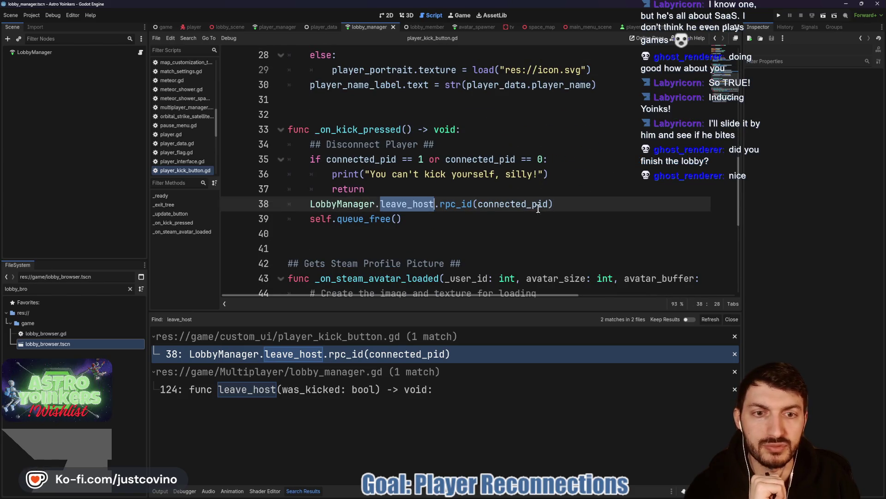
click(551, 204)
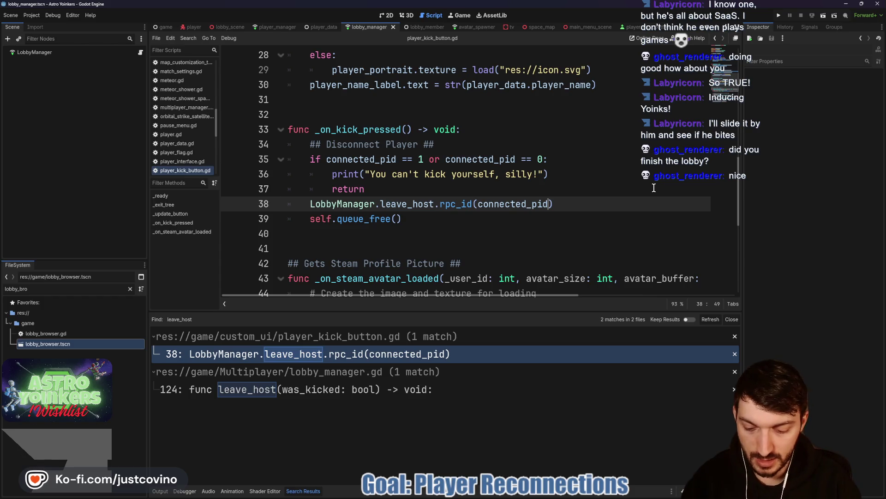
text(true)
click(625, 202)
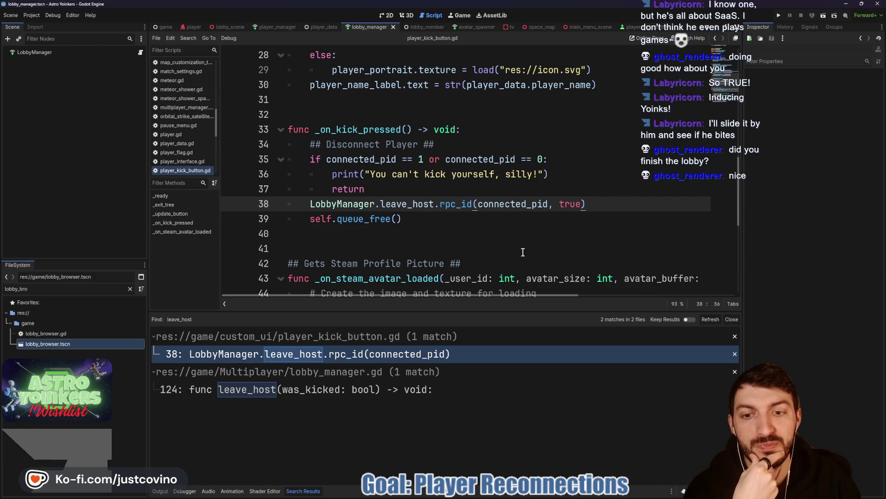
Step: Close the search results and return to leave_host in lobby_manager.gd
click(731, 320)
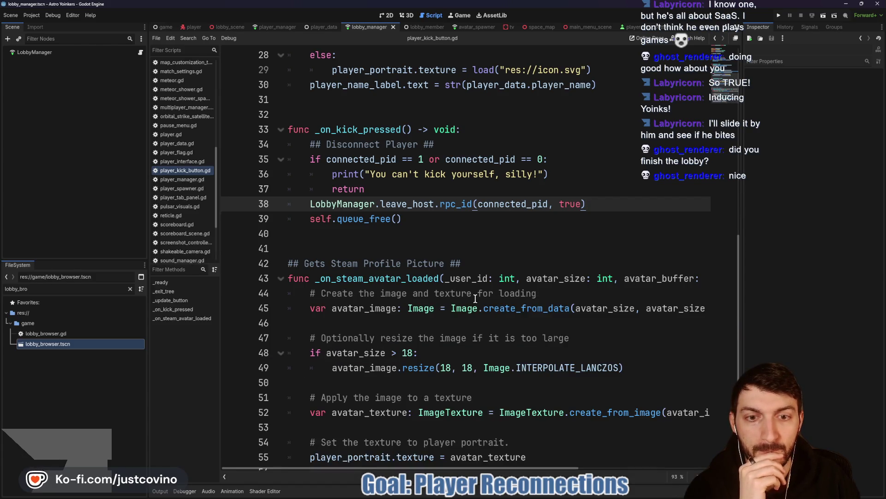
click(461, 234)
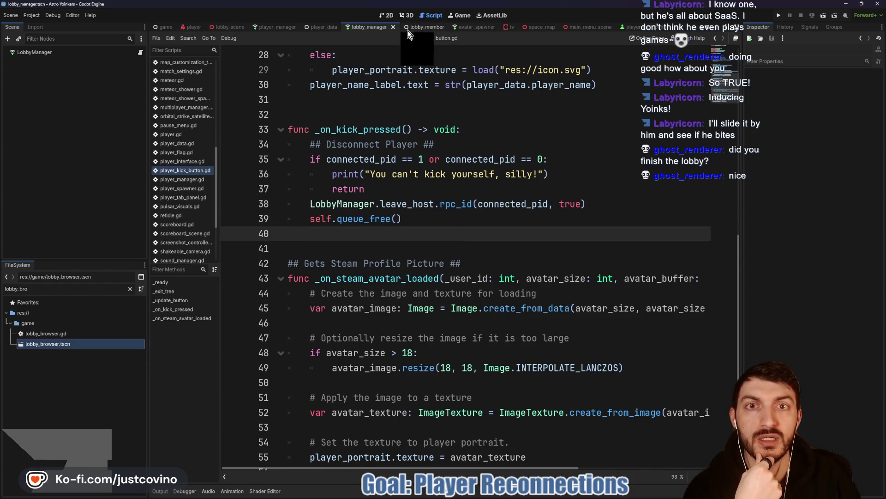
click(140, 52)
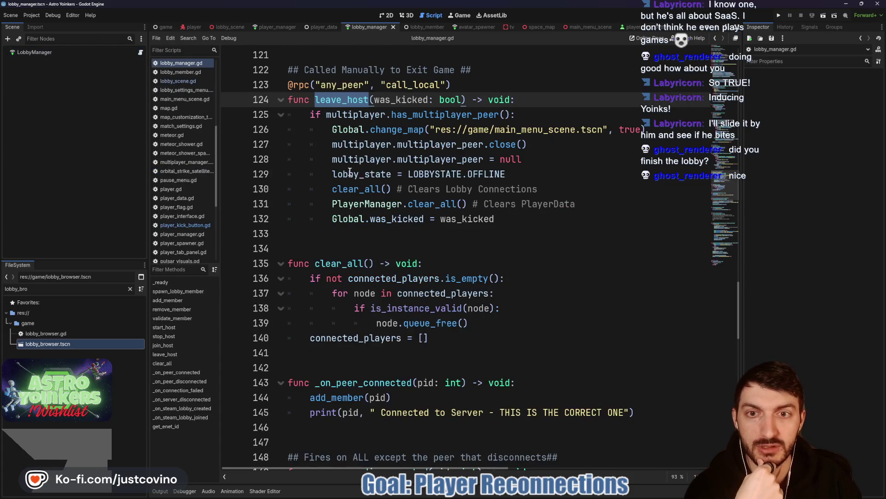
Step: Delete the 'Player Left the Game' placeholder comment on line 150 of _on_peer_disconnected
scroll(440, 229, down, 7)
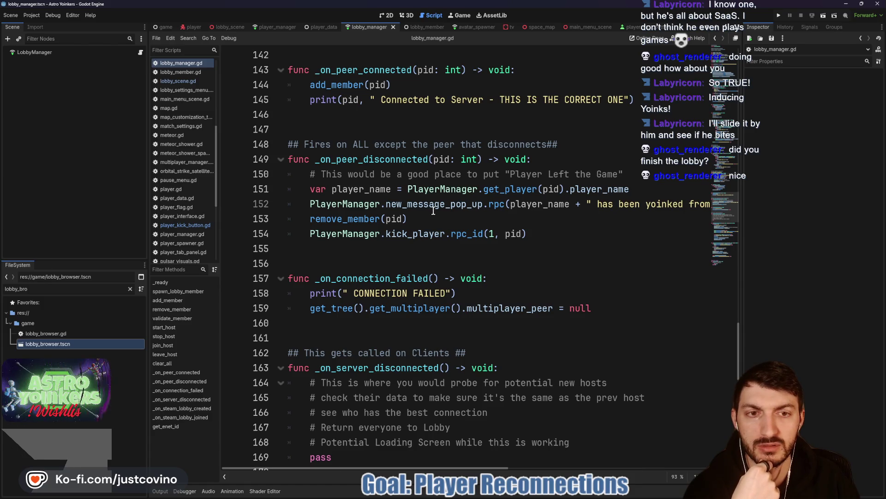
mouse_move(433, 210)
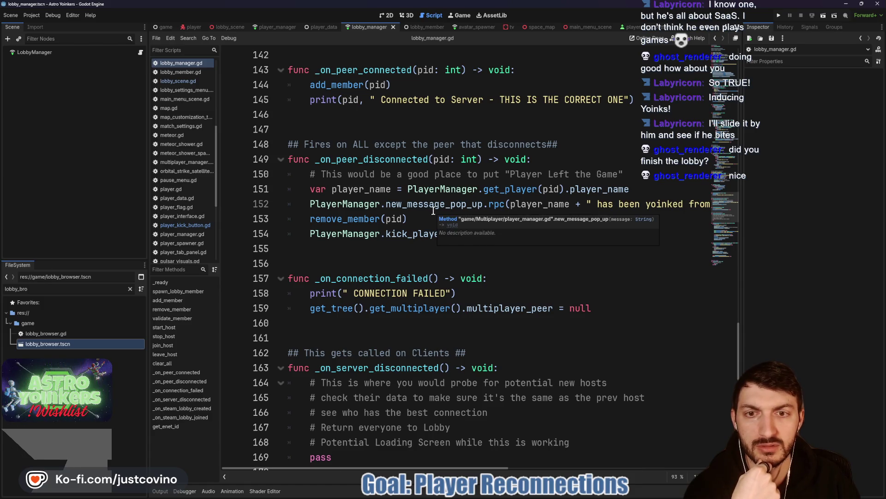
double_click(570, 176)
drag(623, 174, 288, 175)
mouse_move(446, 210)
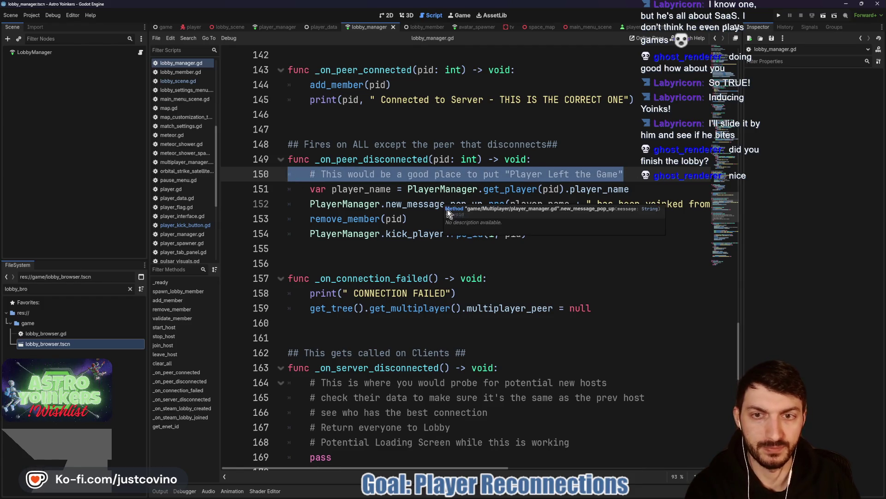
key(BackSpace)
key(BackSpace)
scroll(550, 208, right, 3)
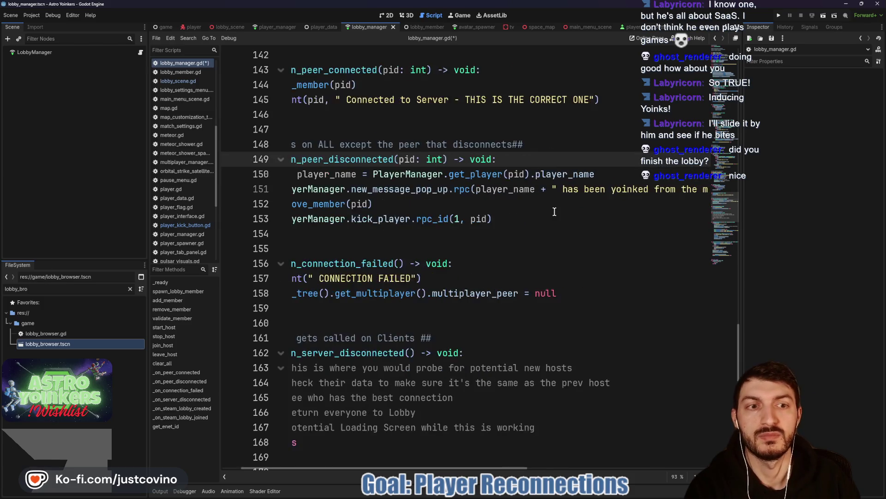
scroll(542, 206, left, 3)
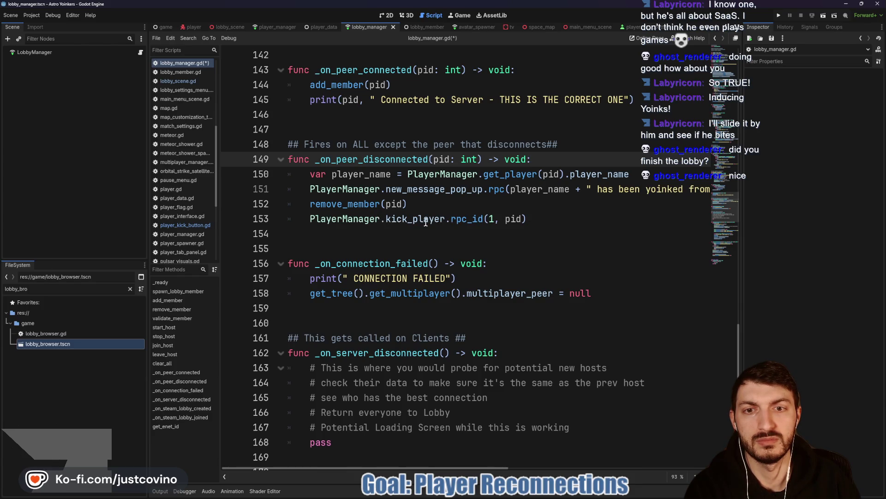
Step: Jump from the PlayerManager.kick_player call to its definition in player_manager.gd
click(351, 218)
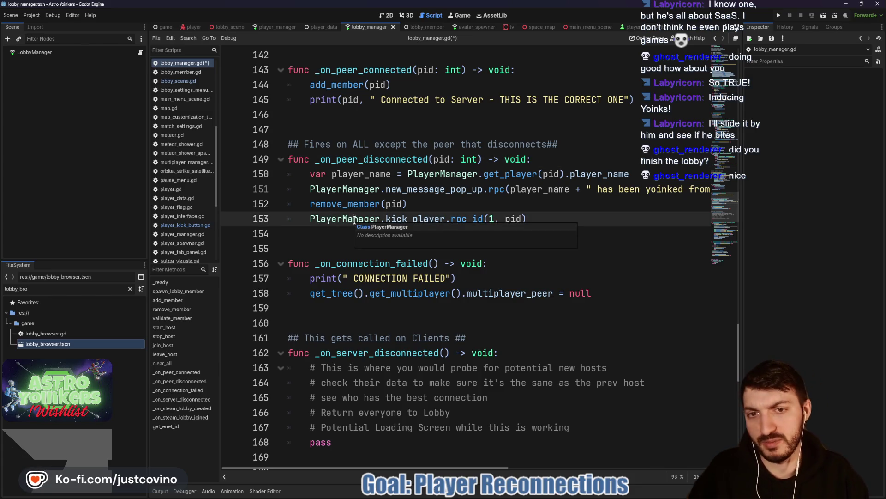
double_click(407, 219)
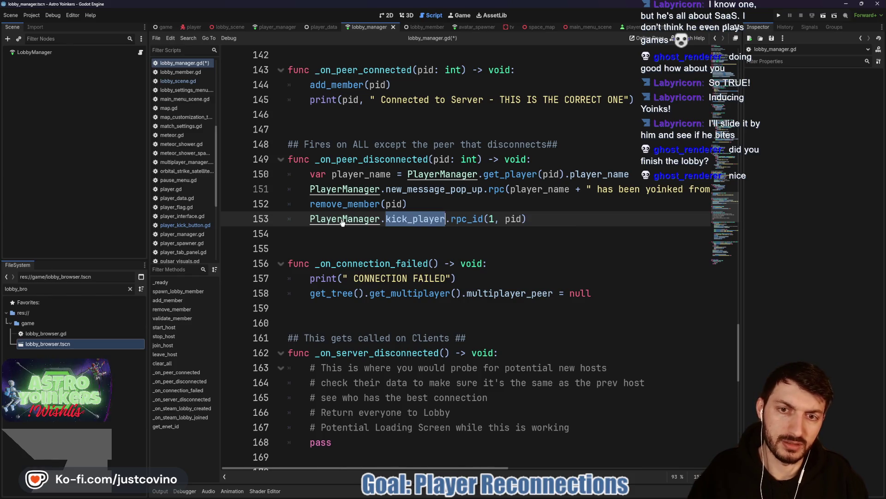
ctrl+click(408, 218)
scroll(436, 233, down, 10)
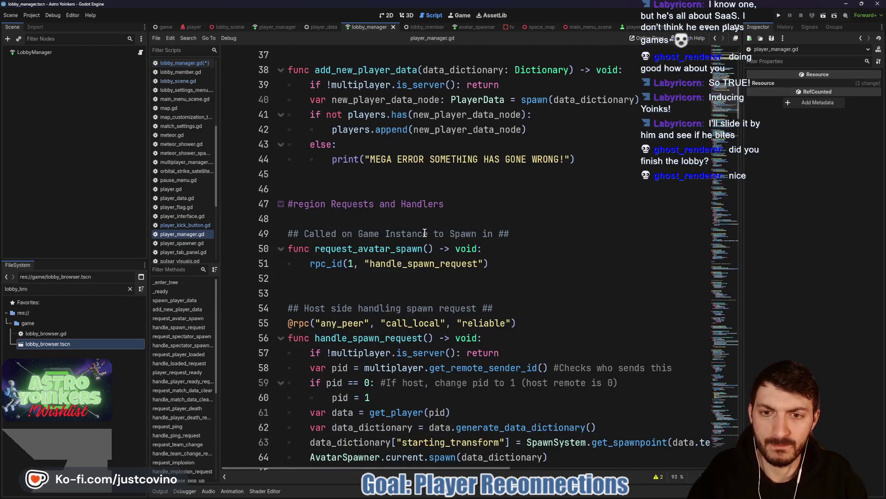
Step: Fold the Requests and Handlers region in player_manager.gd, check lobby_member, then go back to lobby_manager.gd
click(280, 206)
scroll(417, 210, down, 10)
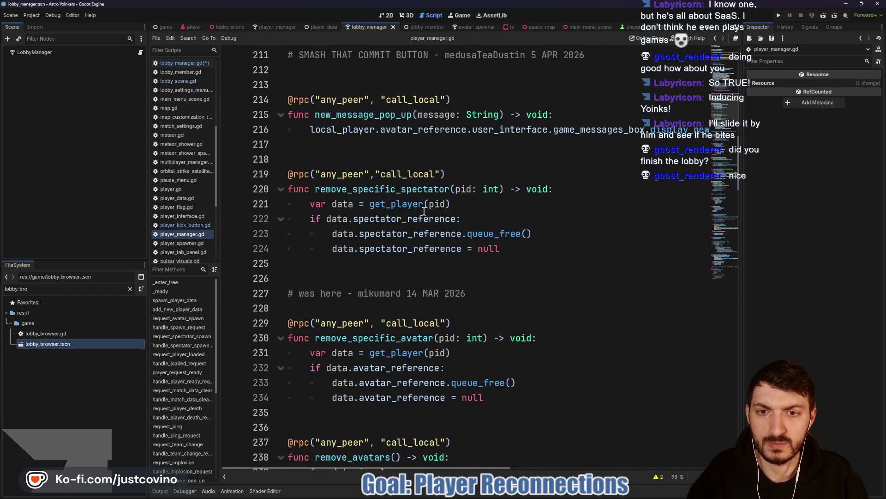
scroll(416, 210, down, 5)
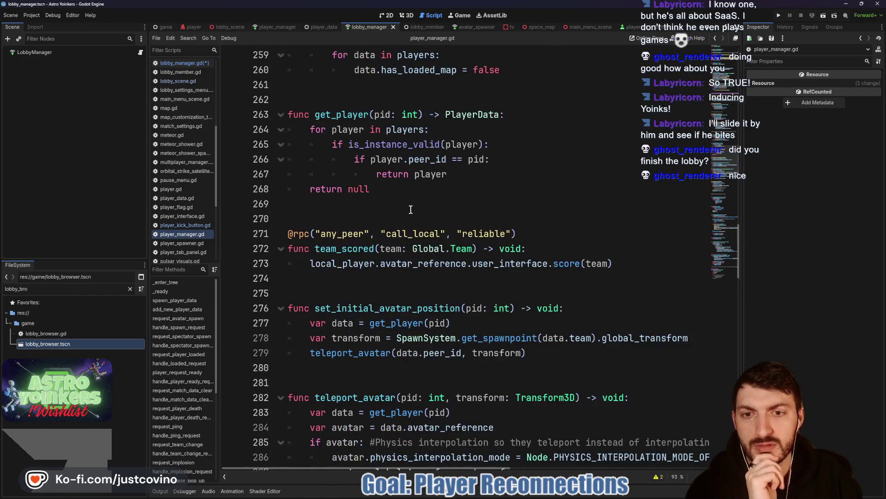
scroll(409, 210, down, 7)
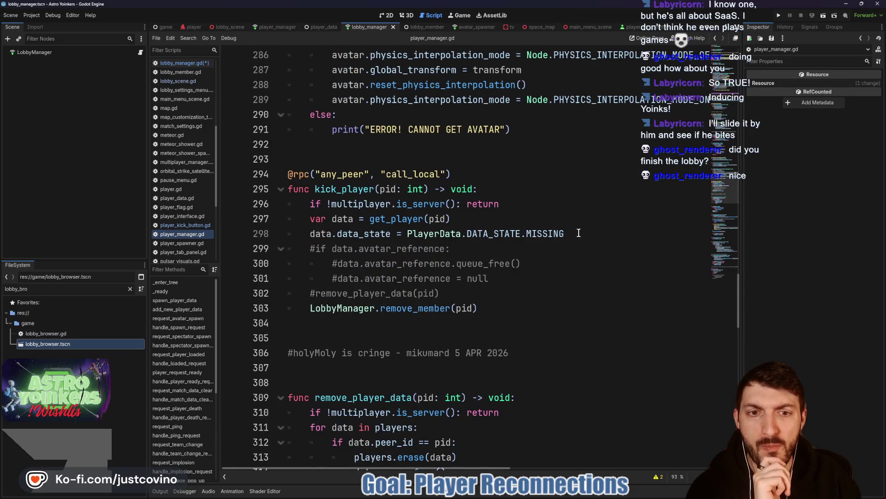
mouse_move(553, 230)
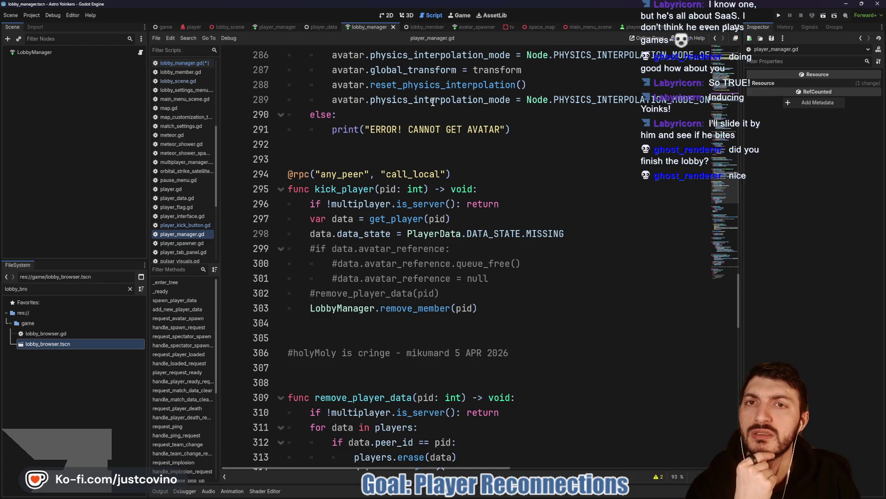
click(430, 28)
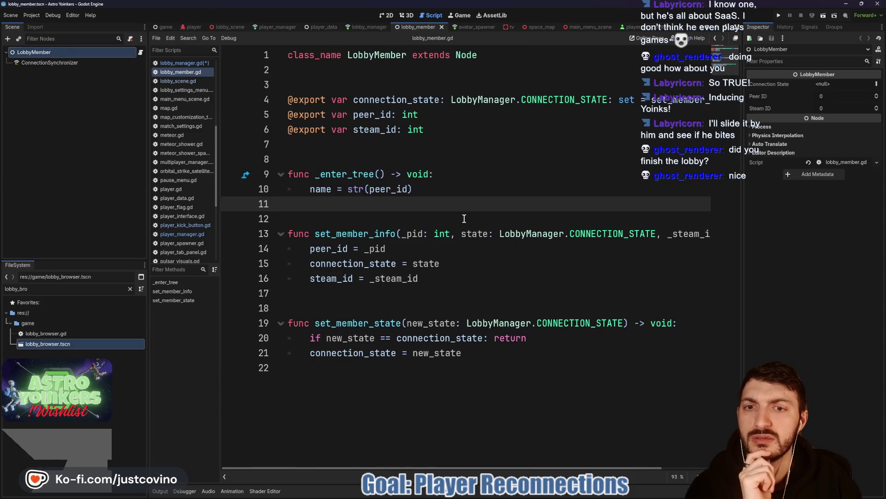
click(370, 27)
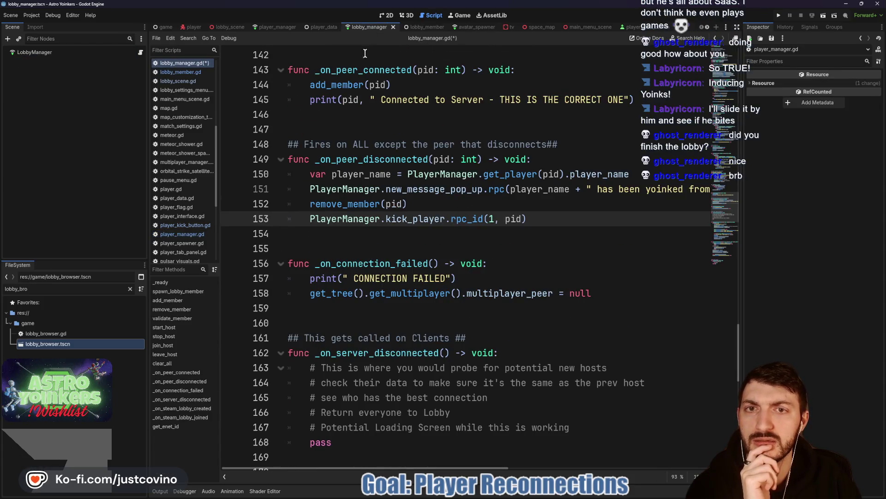
Step: Add '#TODO probably don't want this' after kick_player.rpc_id, change the pop-up to 'has left the match', and save
text(#)
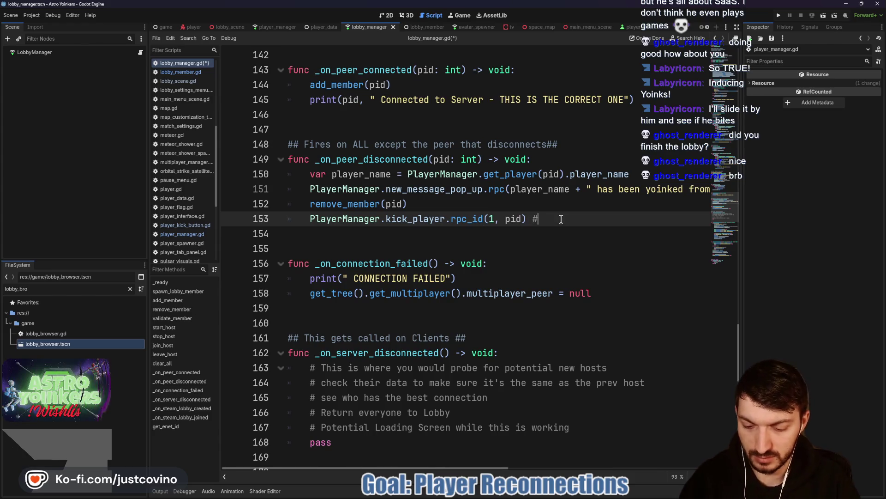
text(ODO proba)
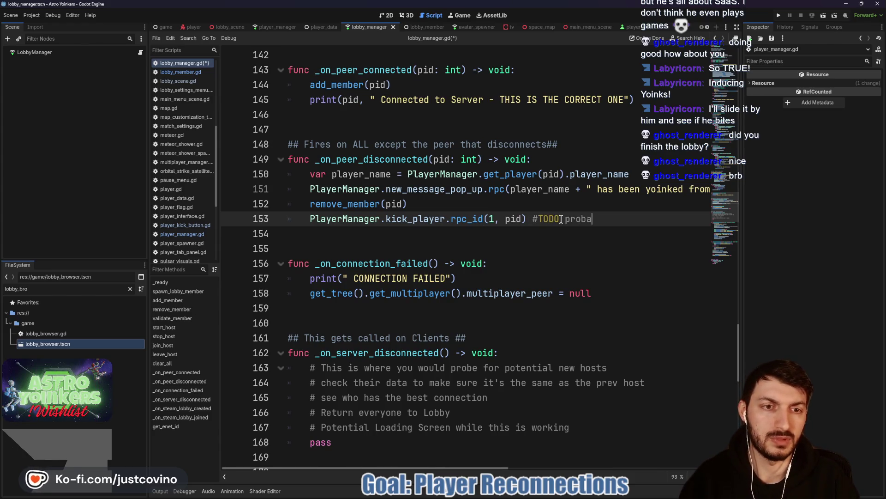
text( this)
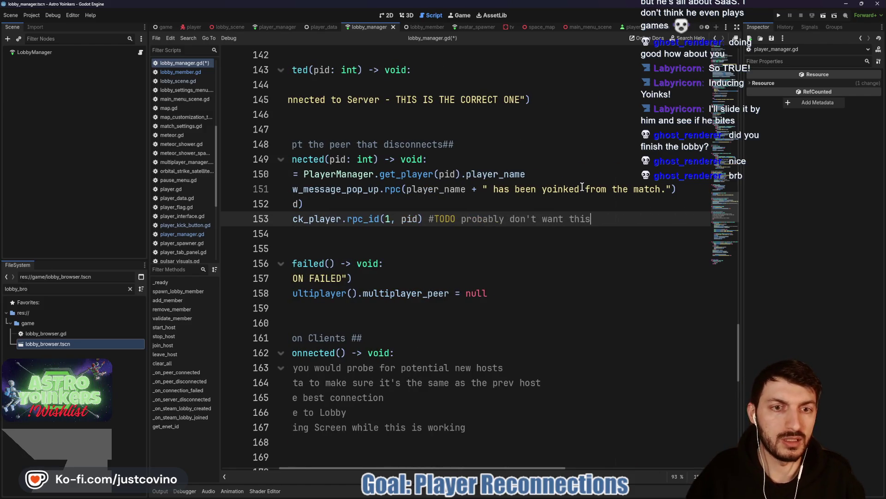
click(579, 188)
drag(606, 189, 510, 189)
text(left)
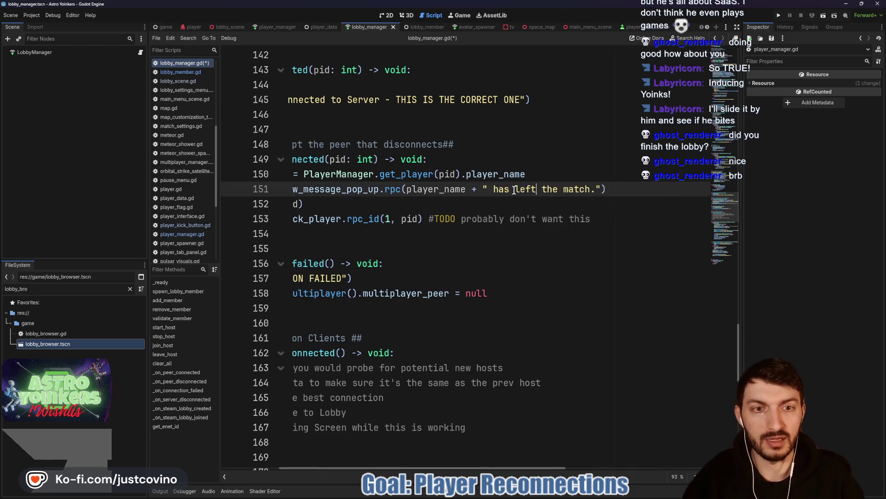
click(494, 209)
key(ctrl+s)
scroll(494, 209, left, 5)
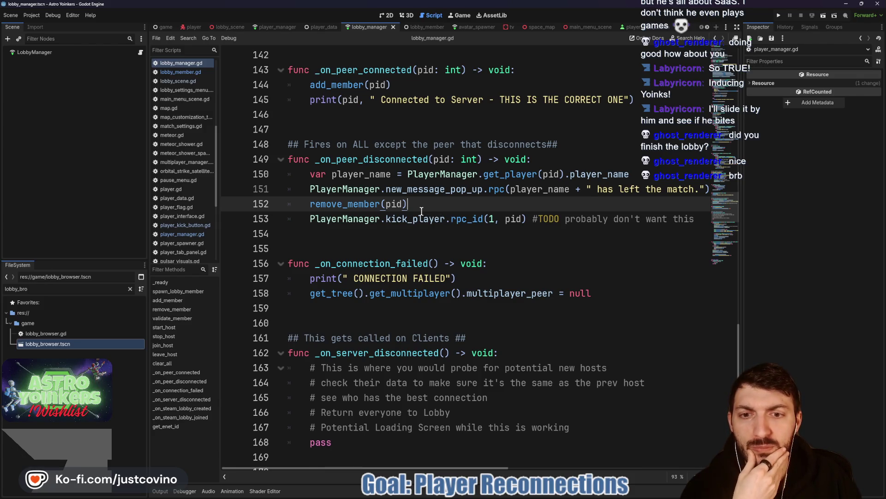
scroll(422, 211, down, 1)
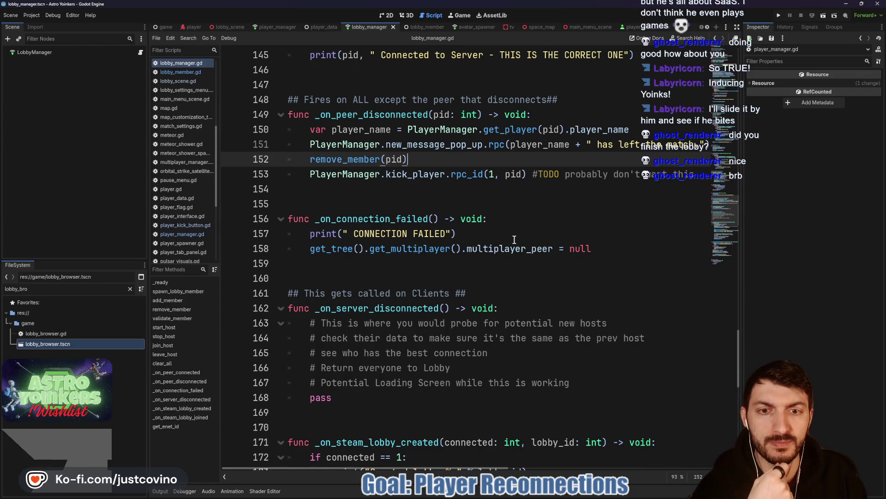
click(612, 251)
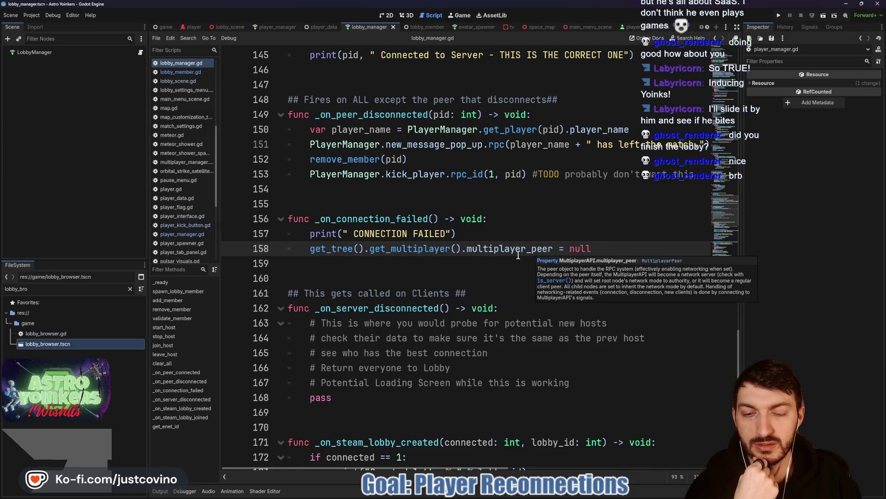
Step: Add a '## Bring back to Lobby Menu with Reconnect Button' note at the end of _on_connection_failed and save
mouse_move(518, 255)
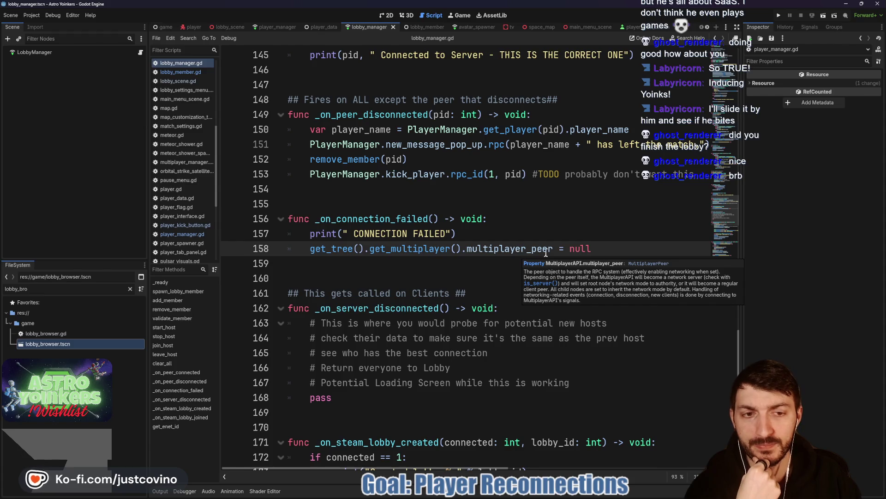
key(Return)
text(## Bring back to)
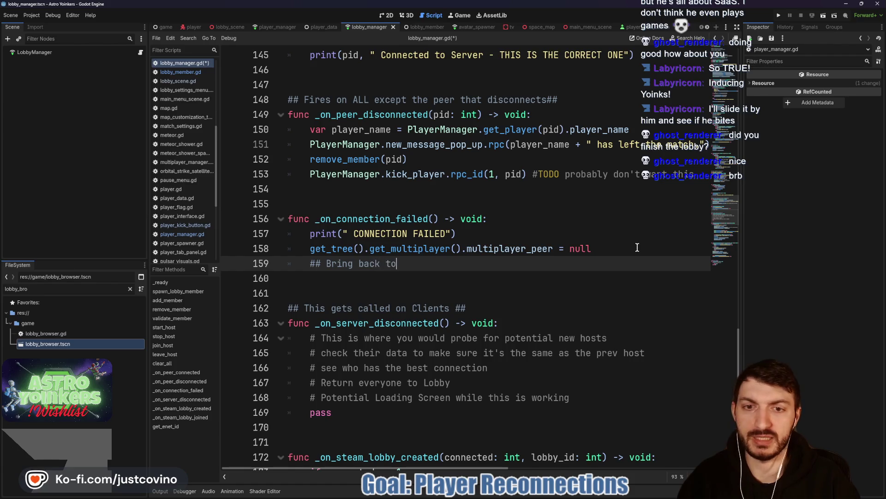
key(ctrl+s)
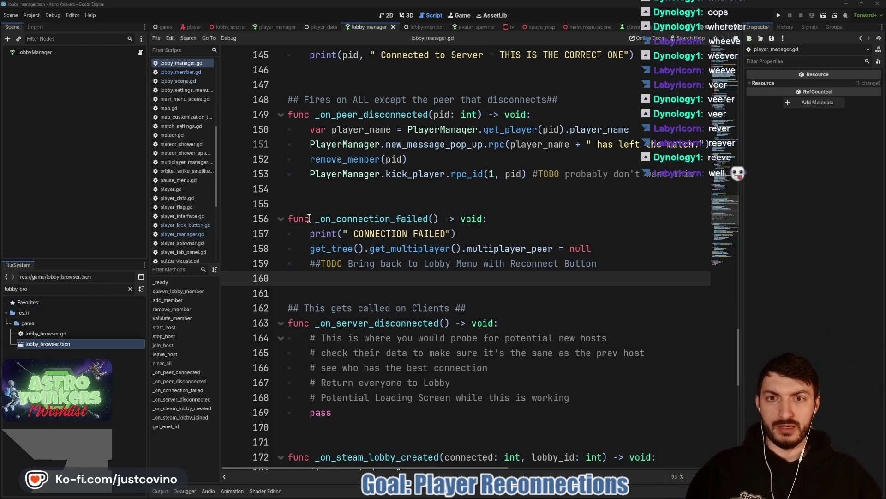
Step: Copy leave_host's cleanup lines (peer close and null, OFFLINE state, data clearing) and scroll to _on_connection_failed
click(381, 204)
scroll(402, 213, up, 5)
scroll(404, 217, up, 5)
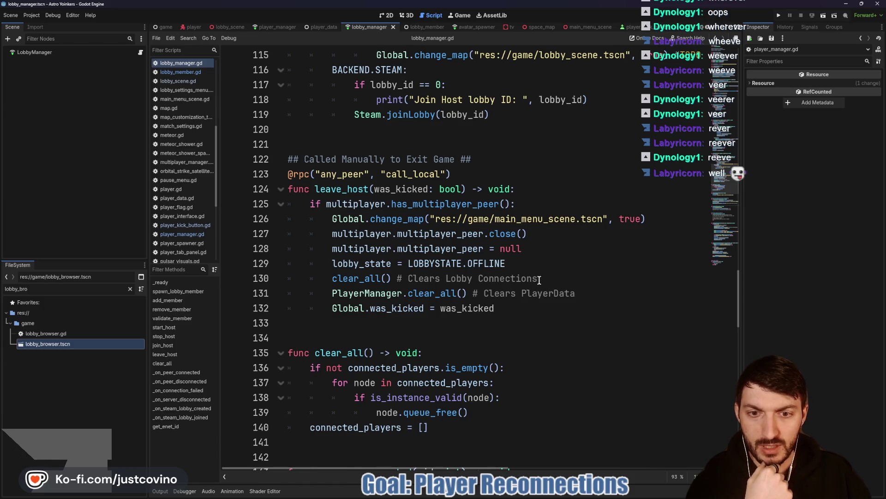
scroll(535, 279, down, 5)
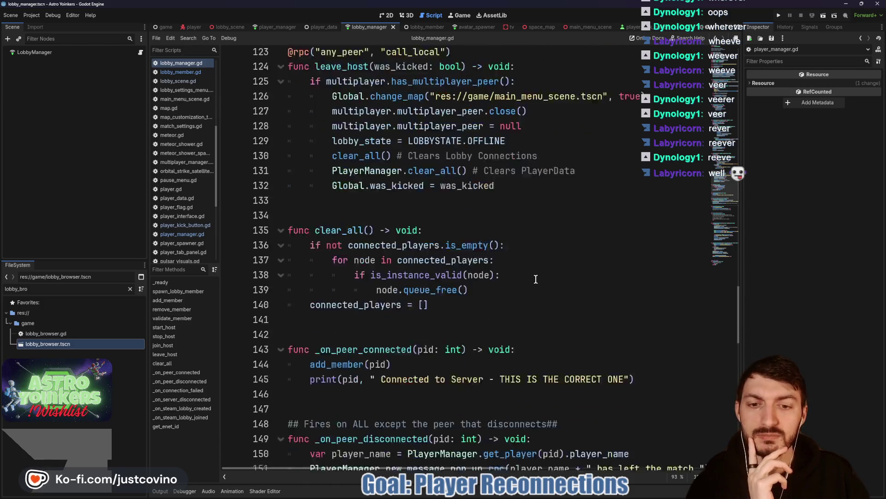
scroll(528, 279, up, 4)
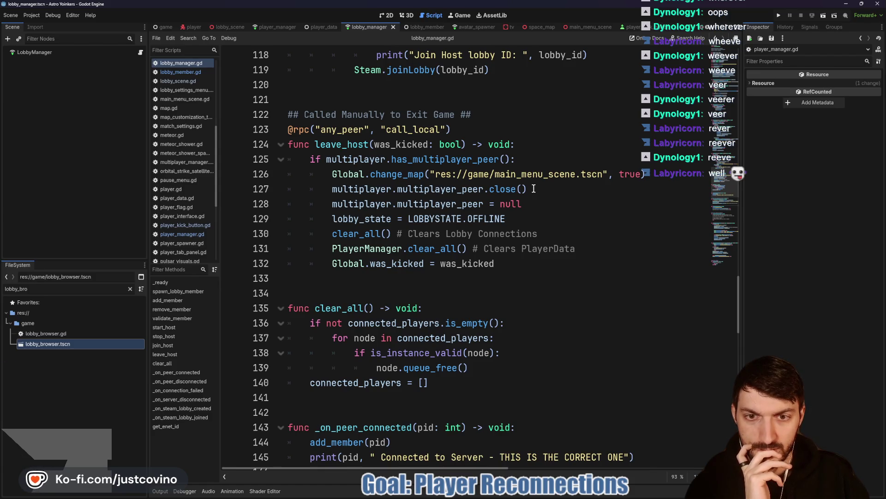
click(524, 214)
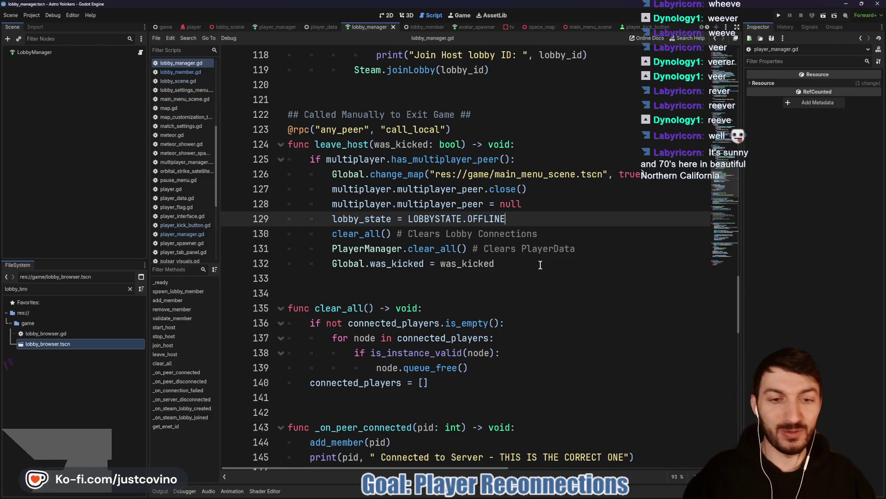
drag(540, 263, 304, 165)
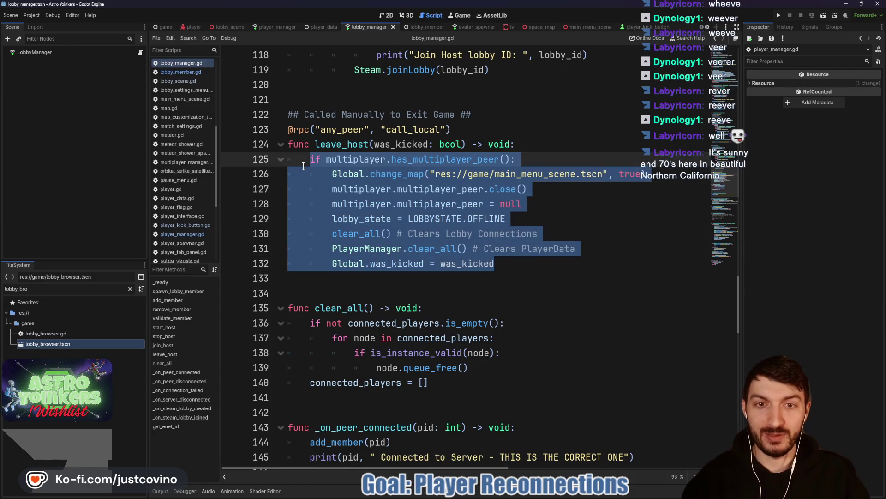
mouse_move(495, 263)
mouse_down()
mouse_move(313, 190)
mouse_move(310, 174)
mouse_up()
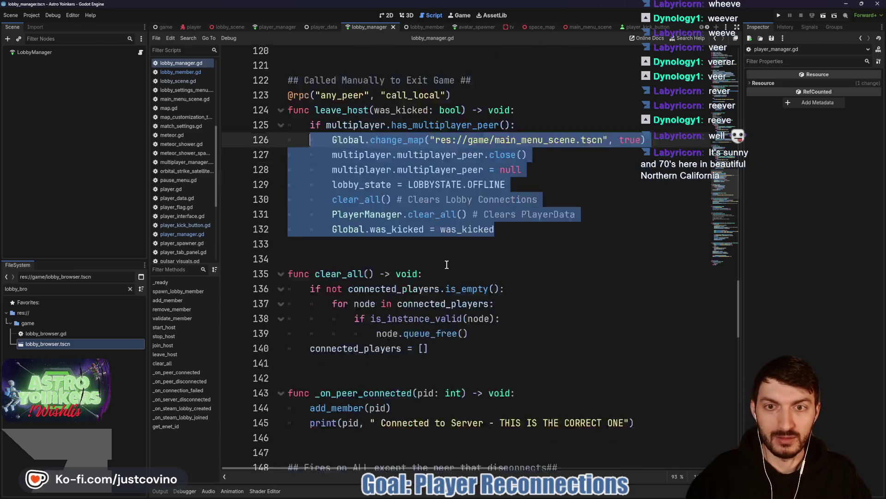
scroll(461, 258, down, 9)
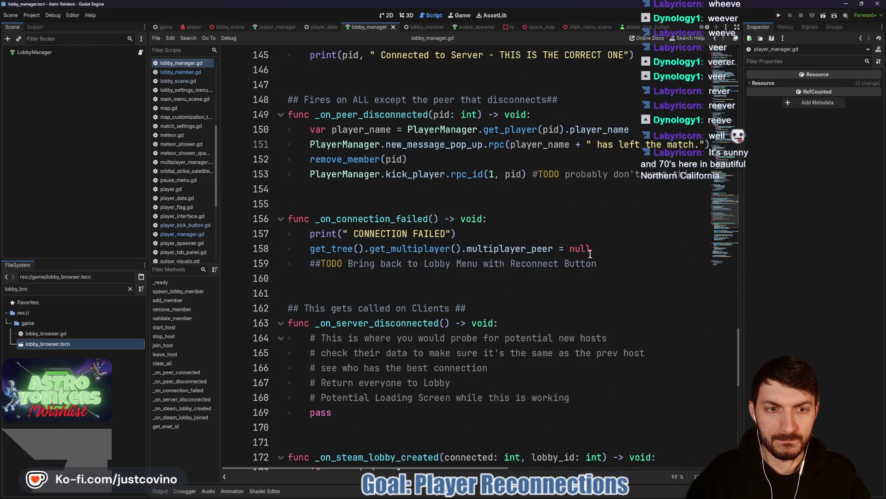
click(524, 236)
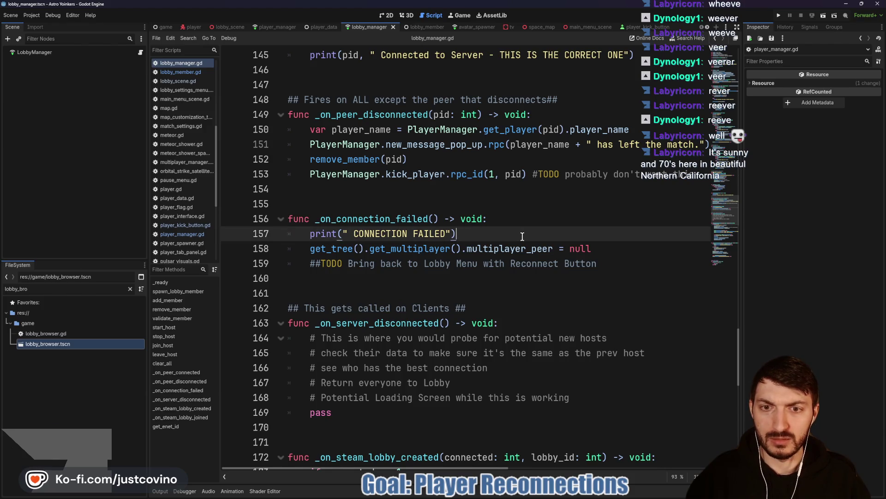
Step: Paste the cleanup into _on_connection_failed, move the peer-reset line up, and dedent the pasted lines
key(Return)
key(Return)
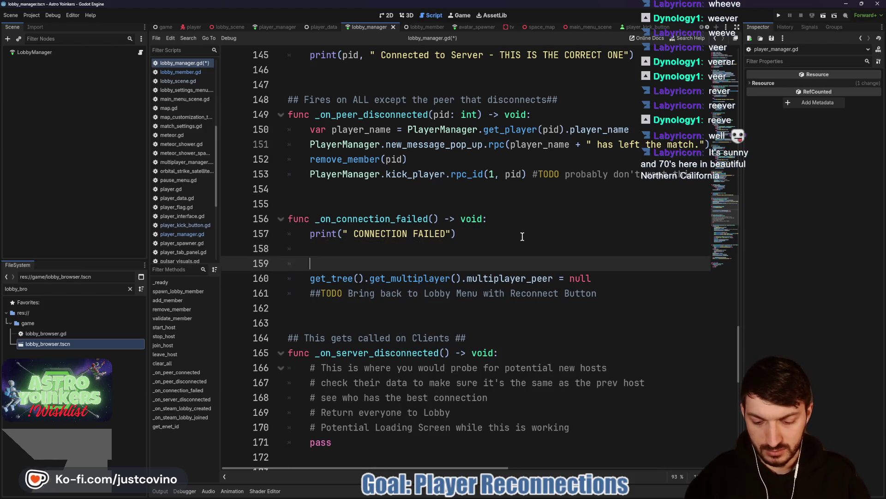
key(Up)
text(Global.change_map("res://game/main_menu_scene.tscn", true) 		multiplayer.multiplayer_peer.close() 		multiplayer.multiplayer_peer = null 		lobby_state = LOBBYSTATE.OFFLINE 		clear_all() # Clears Lobby Connections 		PlayerManager.clear_all() # Clears PlayerData 		Global.was_kicked = was_kicked)
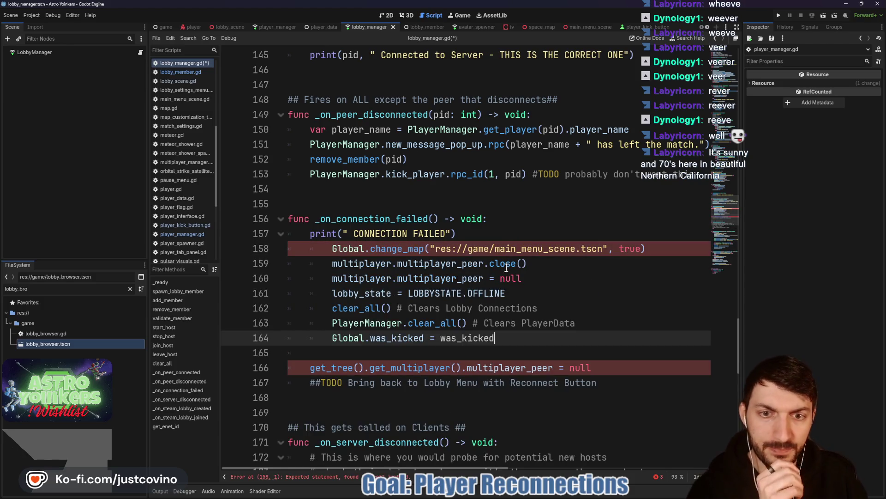
key(Down)
key(Down)
key(End)
key(shift+Home)
key(shift+Home)
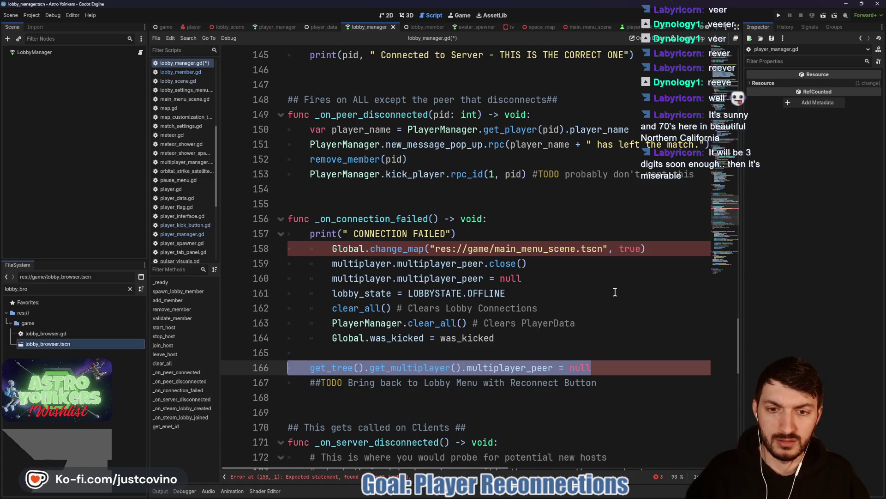
key(alt+Up)
key(alt+Up)
key(alt+Up)
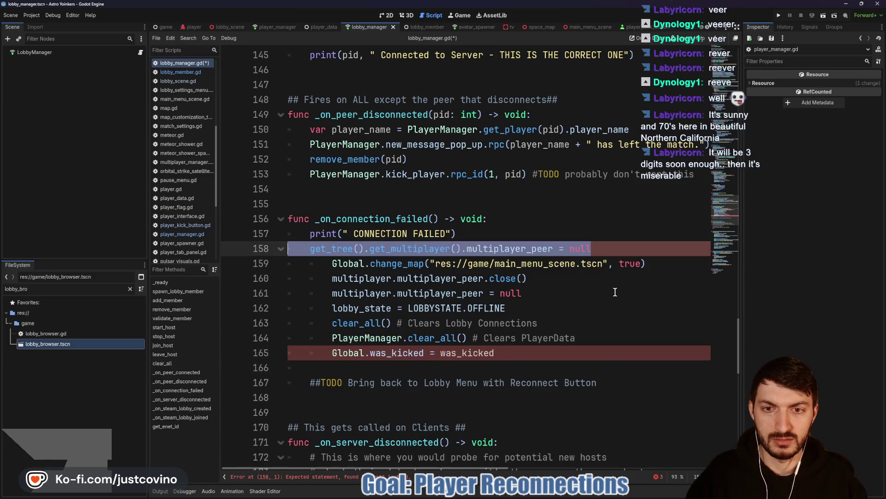
mouse_move(596, 251)
mouse_down()
mouse_move(554, 278)
mouse_move(545, 352)
mouse_up()
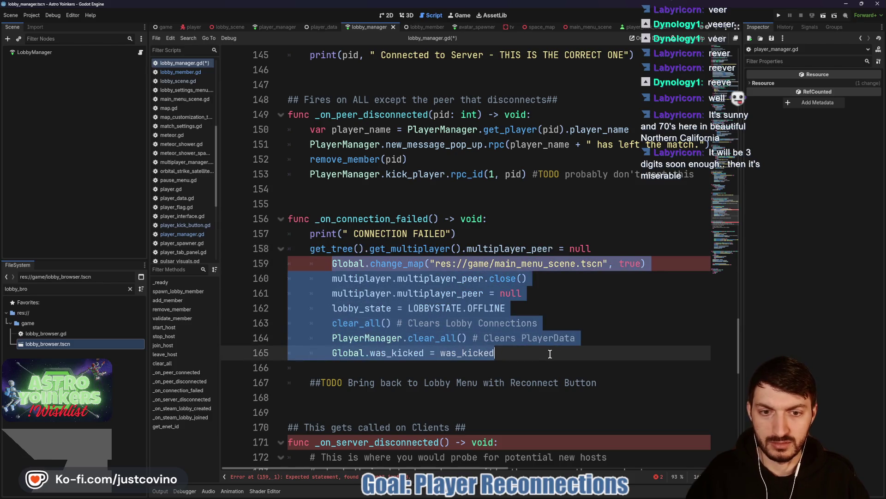
key(shift+Tab)
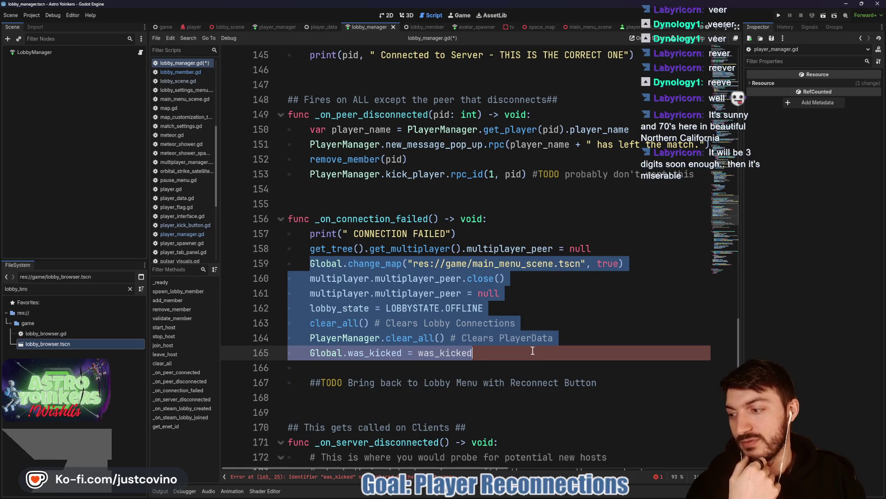
Step: Delete the pasted was_kicked line and the reconnect TODO comment
mouse_move(614, 388)
mouse_down()
mouse_move(291, 369)
mouse_move(285, 356)
mouse_up()
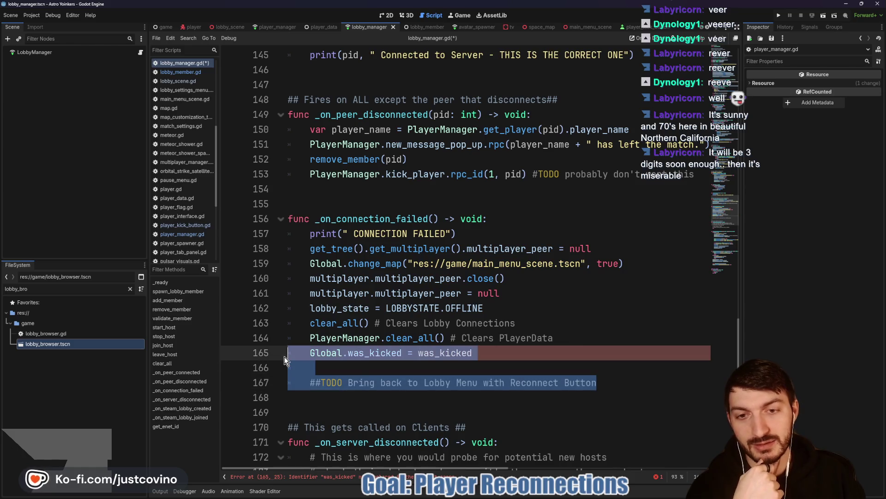
key(BackSpace)
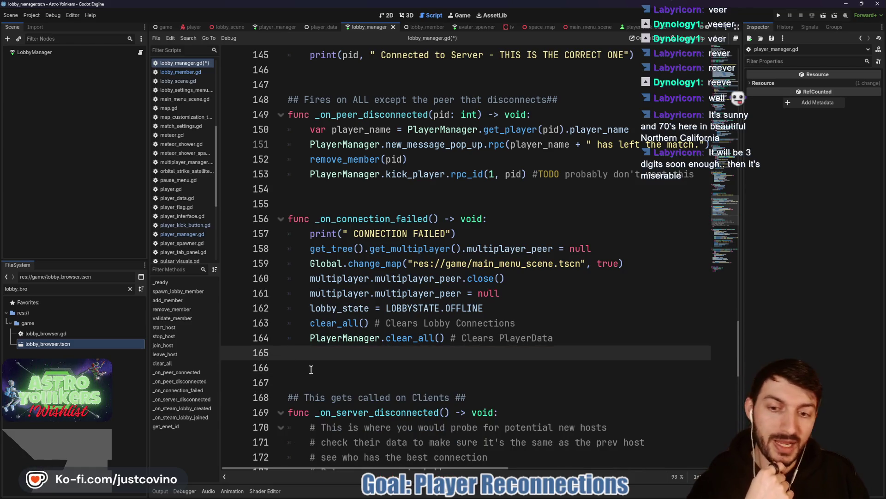
key(BackSpace)
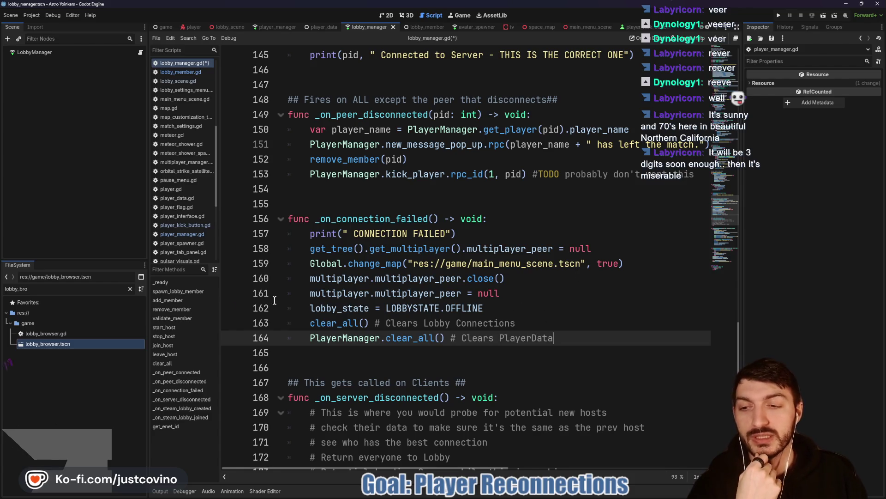
Step: Point the change_map call at lobby_browser.tscn instead of the main menu and save the script
right_click(58, 345)
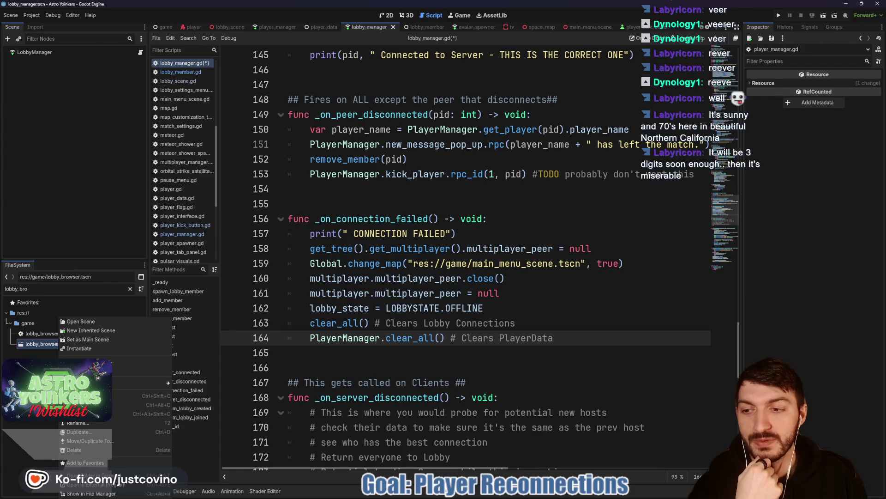
key(Escape)
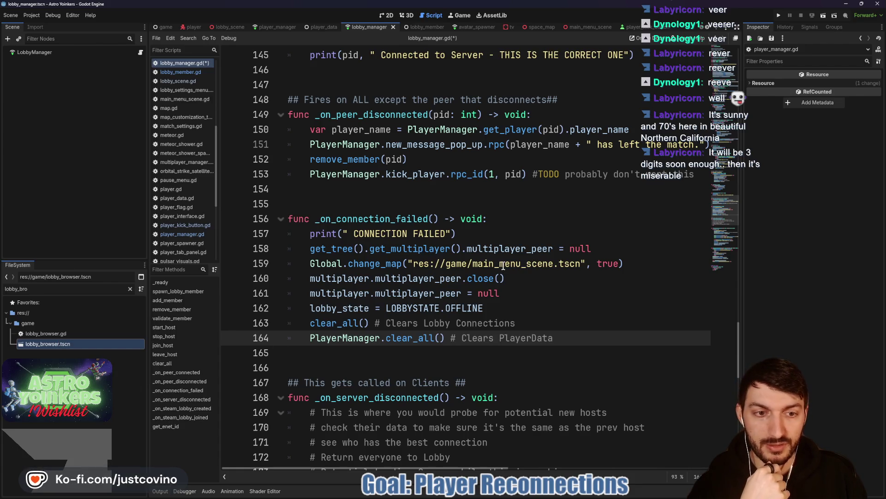
double_click(503, 265)
drag(413, 264, 572, 265)
text(res://game/lobby_browser.tscn)
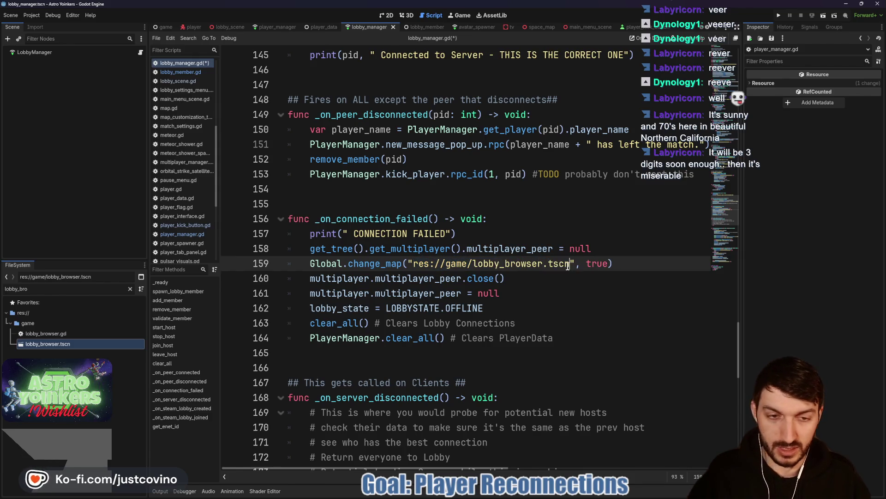
click(538, 286)
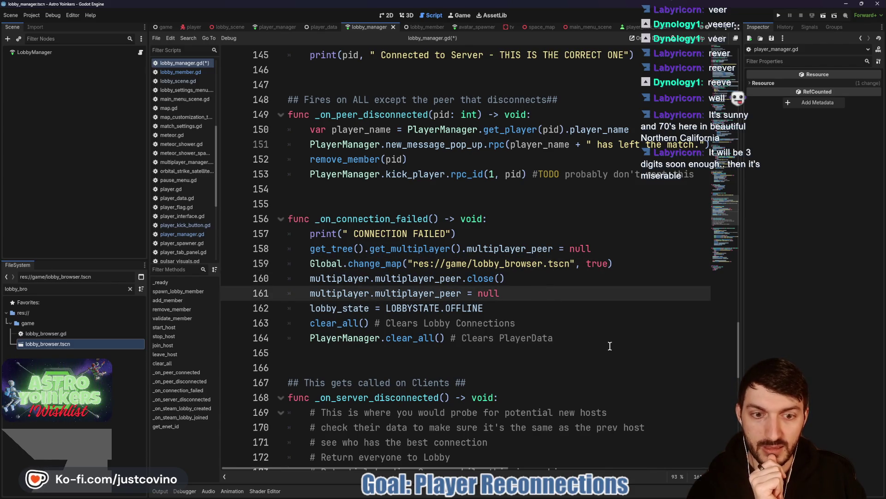
click(584, 340)
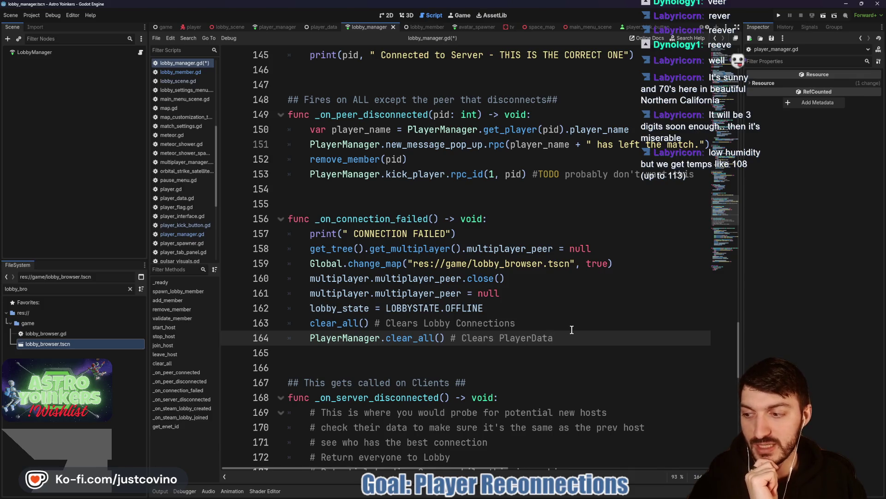
key(ctrl+s)
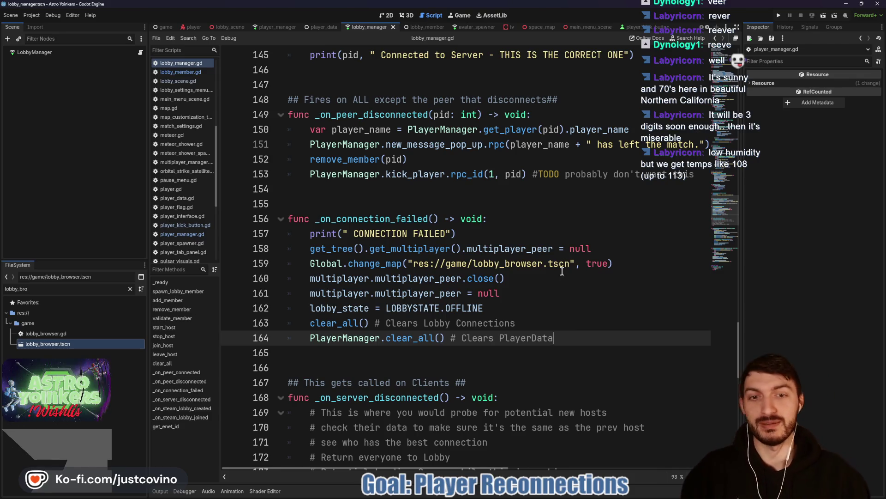
click(540, 305)
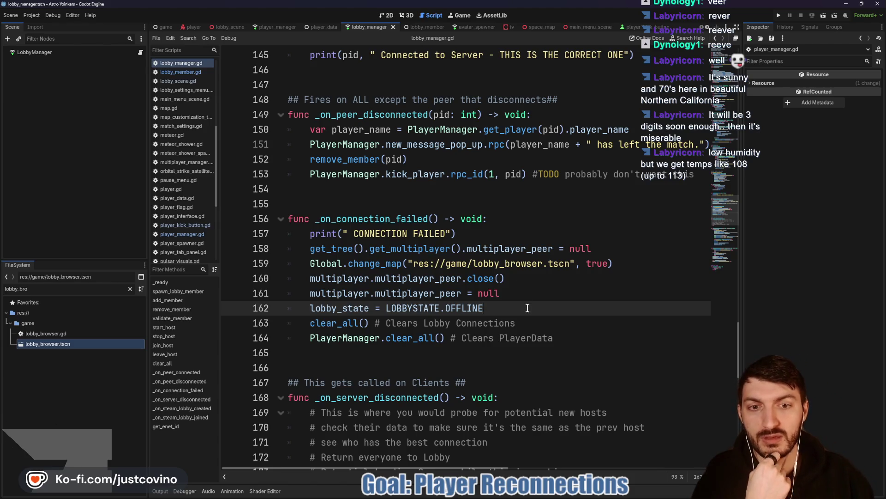
click(517, 287)
click(515, 283)
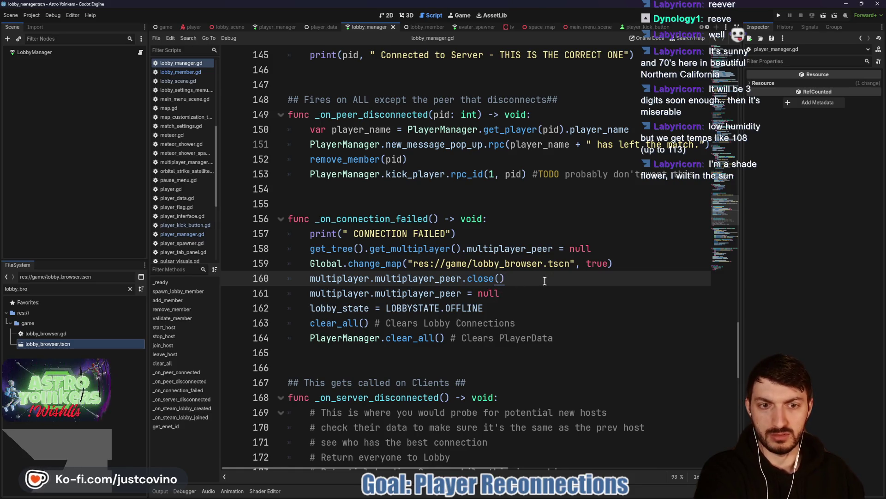
Step: Delete the redundant get_tree() peer-reset line and drop the leading space before 'CONNECTION FAILED'
drag(616, 245, 299, 247)
key(BackSpace)
key(BackSpace)
key(BackSpace)
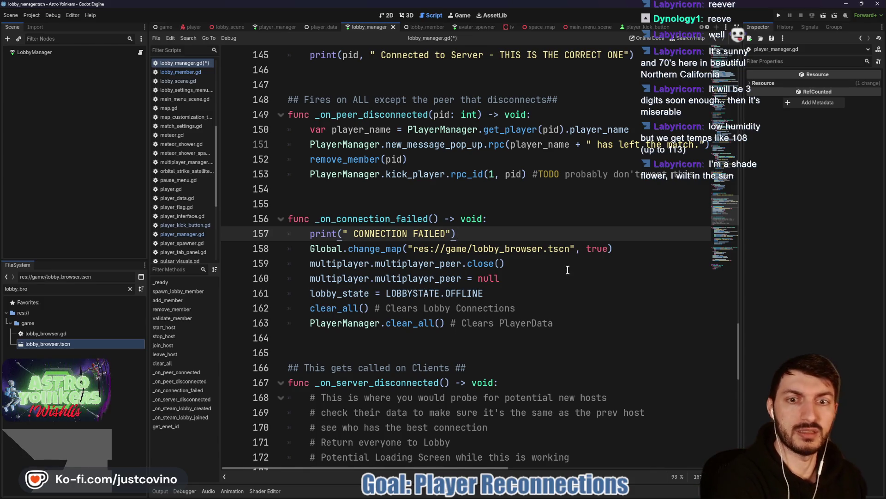
click(352, 233)
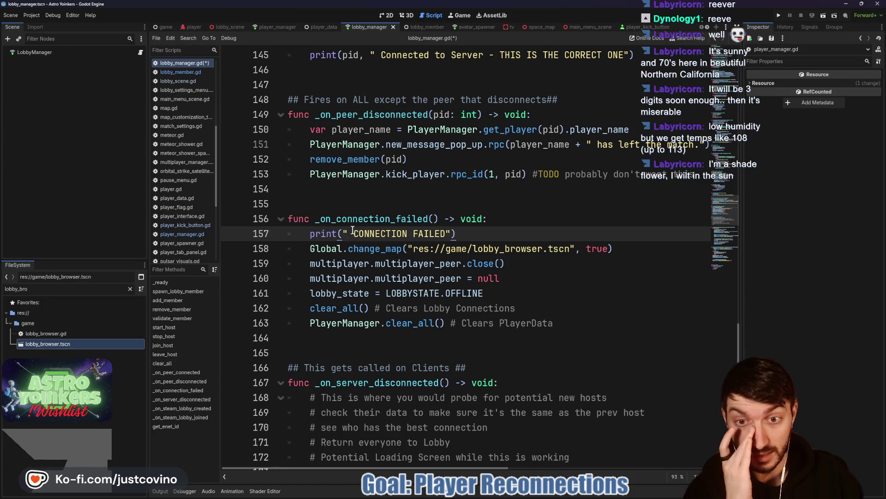
key(BackSpace)
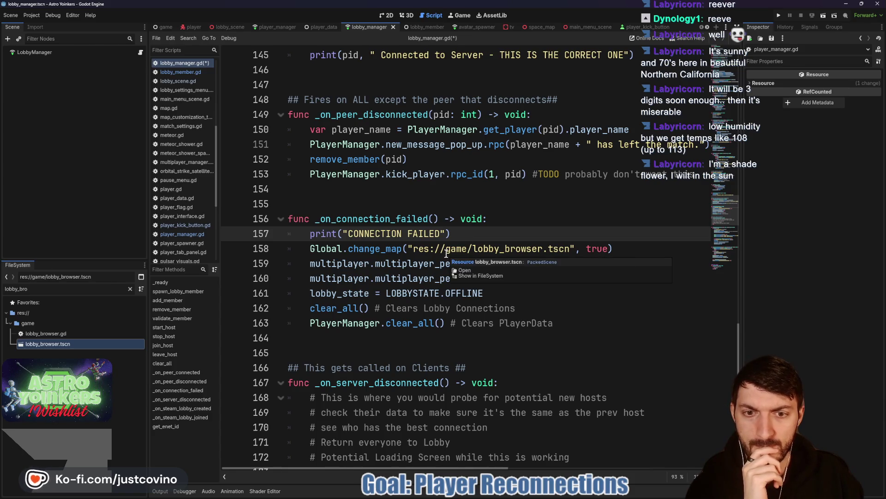
Step: Indent the empty line below PlayerManager.clear_all() and save lobby_manager.gd
click(525, 297)
triple_click(570, 323)
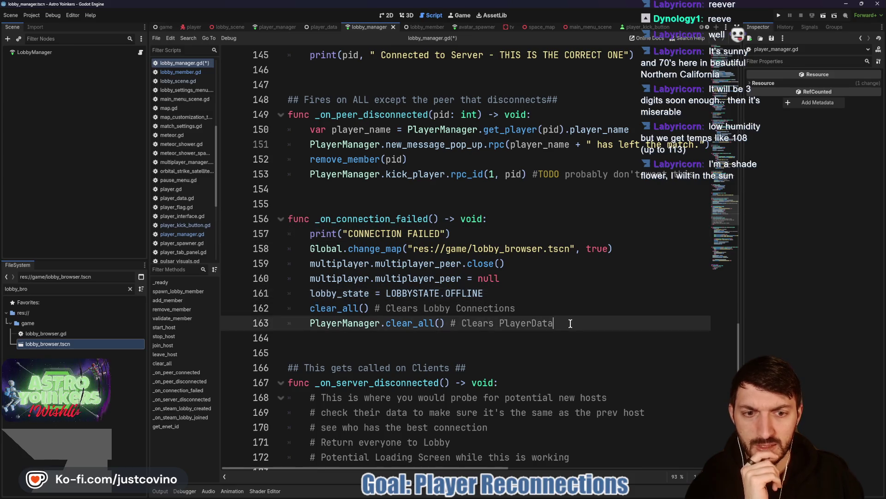
click(449, 342)
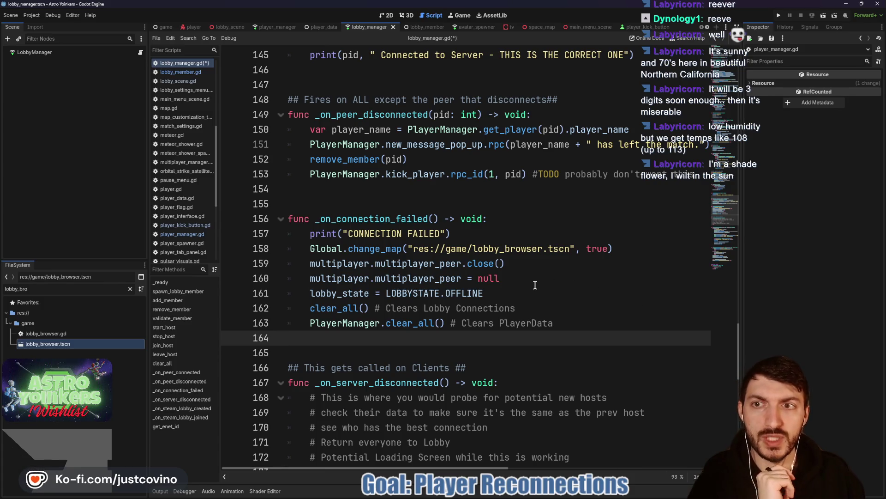
key(Tab)
key(ctrl+s)
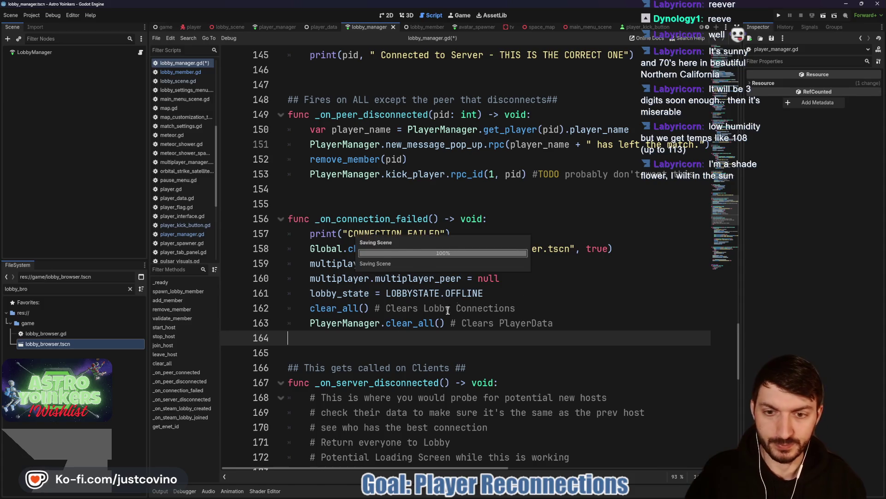
Step: Add 'Global.connection_failed = true' to the failure handler and save
text(Global.)
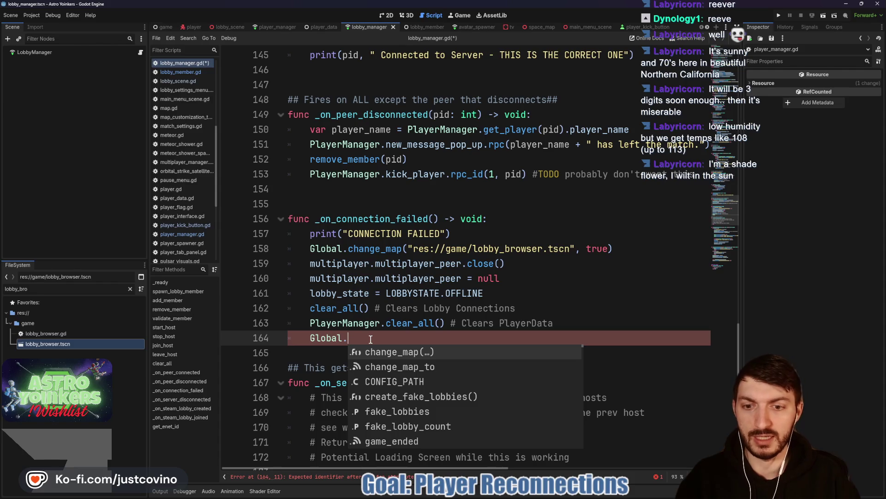
text(connection_fa)
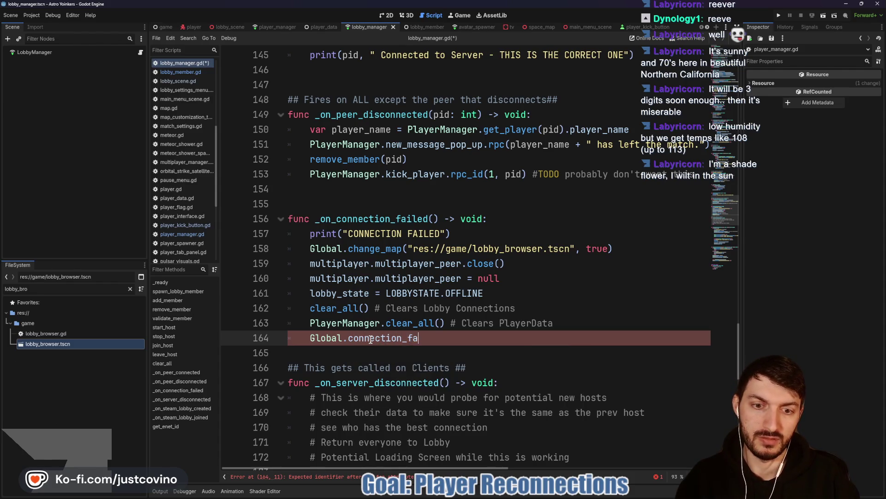
text(iled = true)
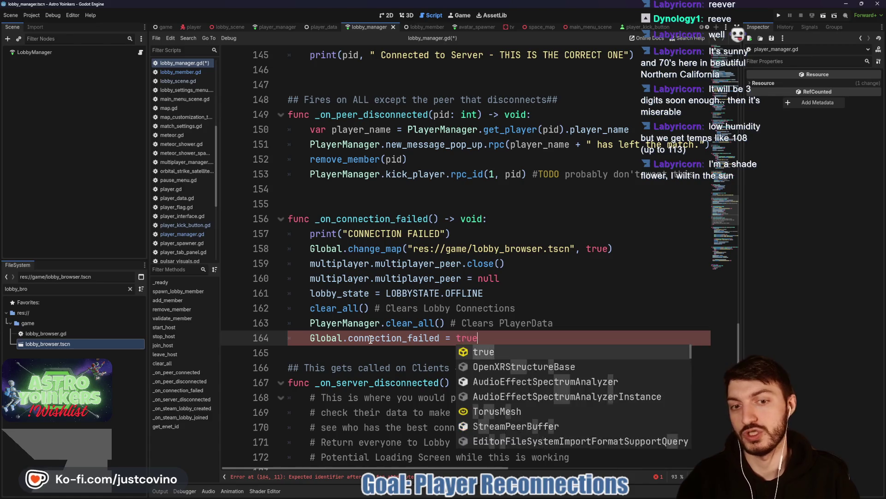
key(Return)
key(Return)
key(Return)
key(ctrl+s)
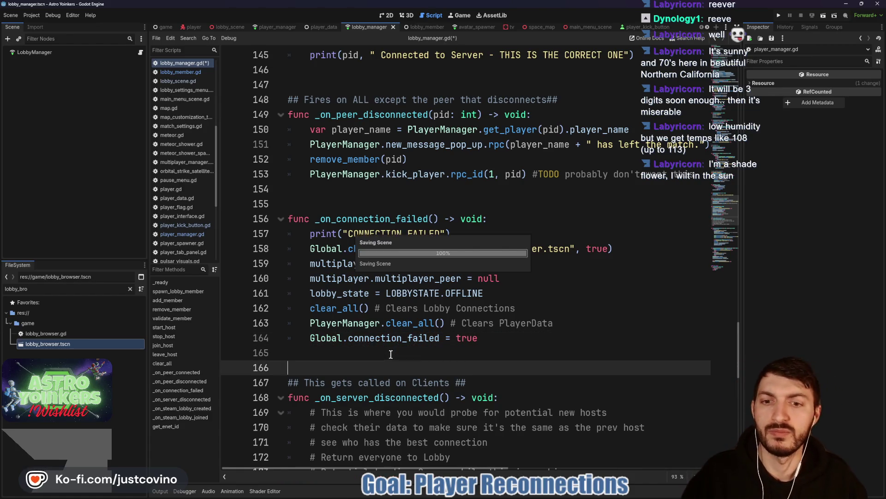
Step: In global.gd, declare 'var connection_failed: bool = false' below was_kicked and save
ctrl+click(325, 337)
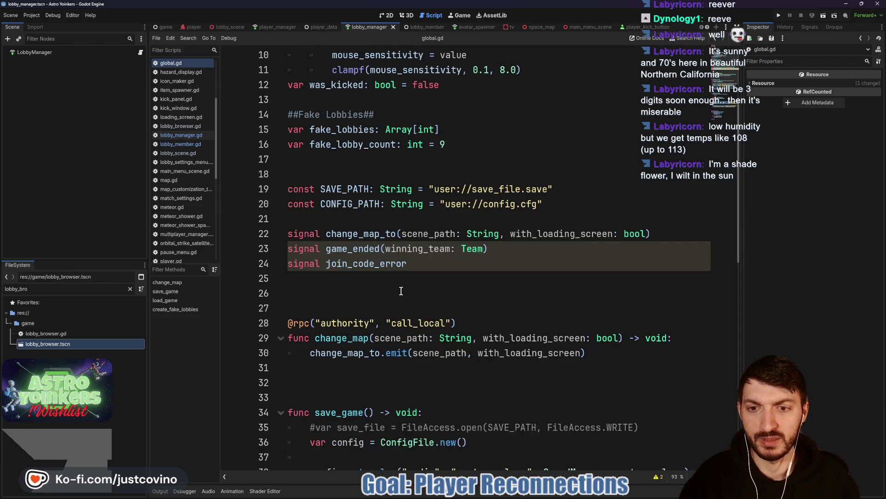
scroll(402, 291, up, 3)
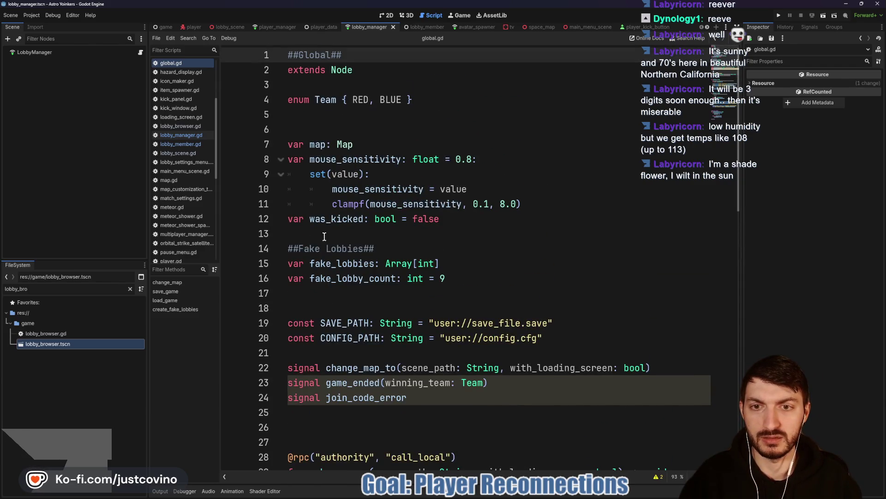
click(327, 234)
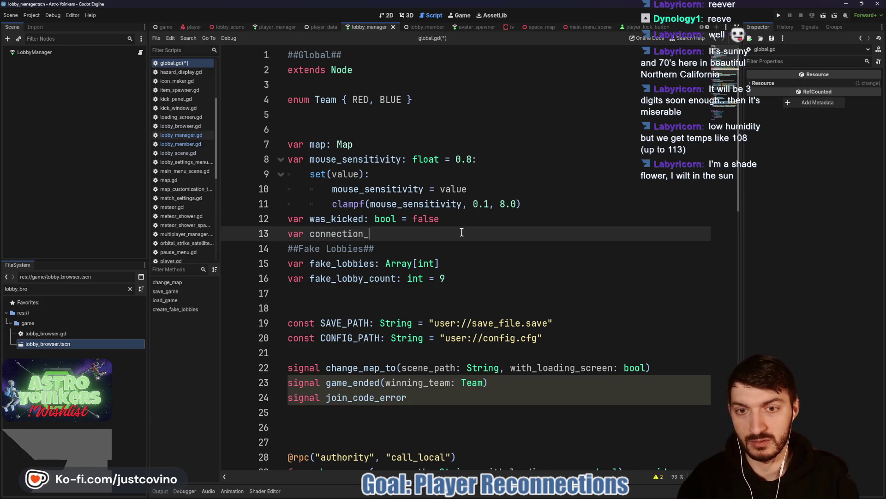
text(iled: bool )
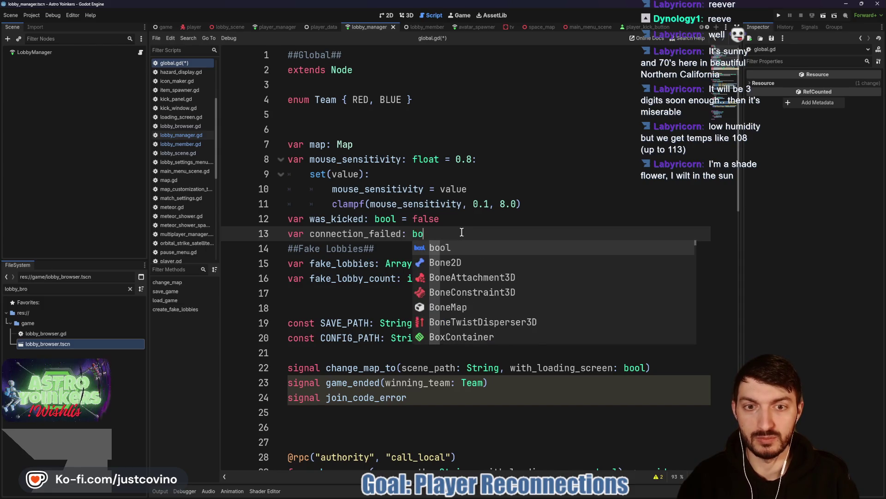
text(= false)
key(ctrl+s)
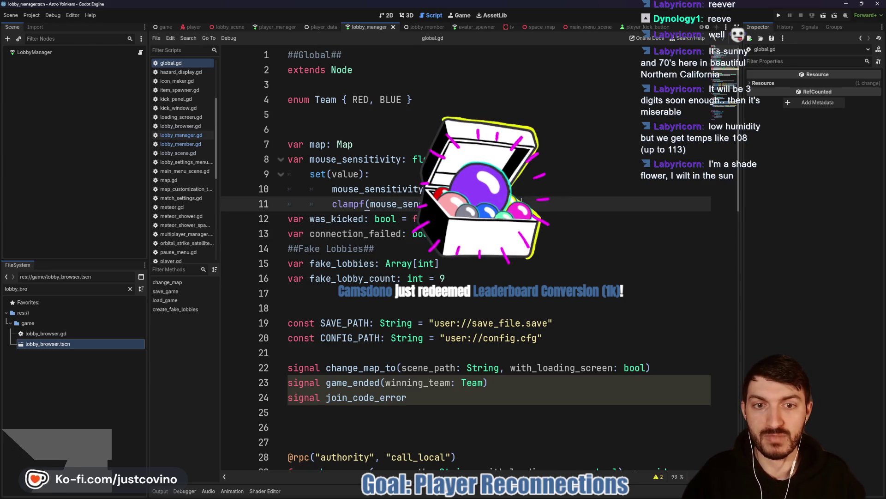
key(Return)
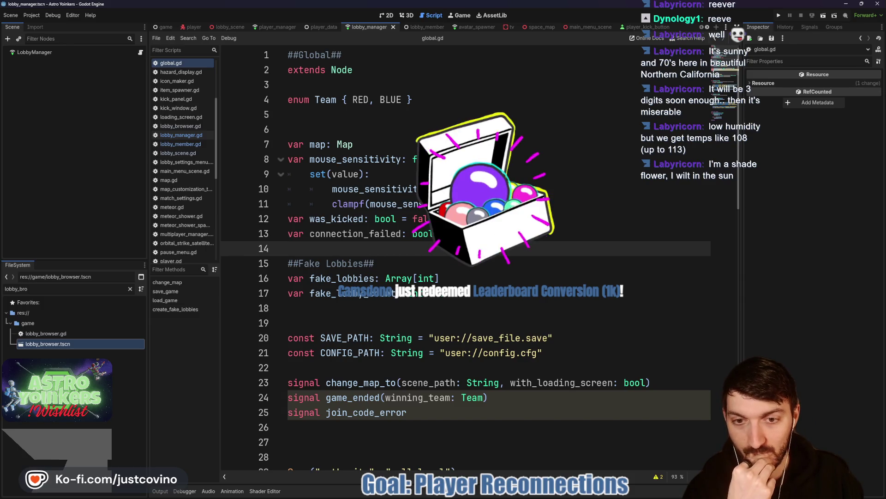
Step: Open the lobby_browser scene and its script from the FileSystem
click(230, 26)
scroll(387, 258, down, 4)
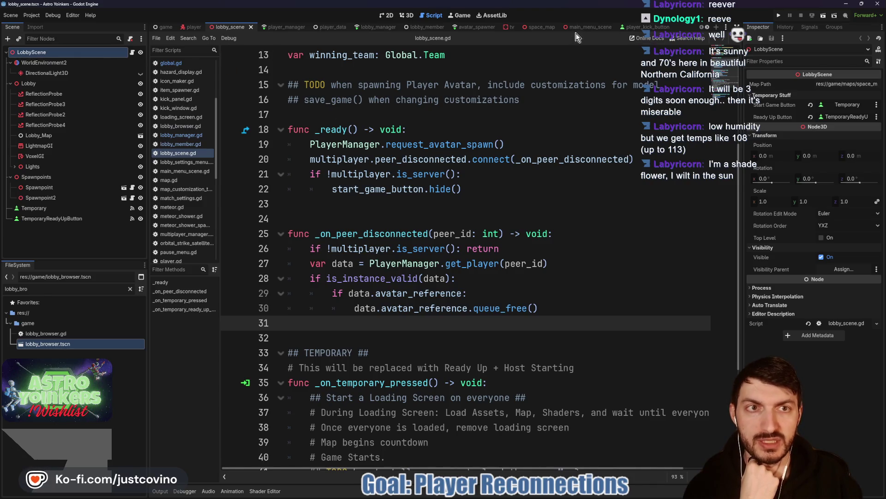
double_click(55, 345)
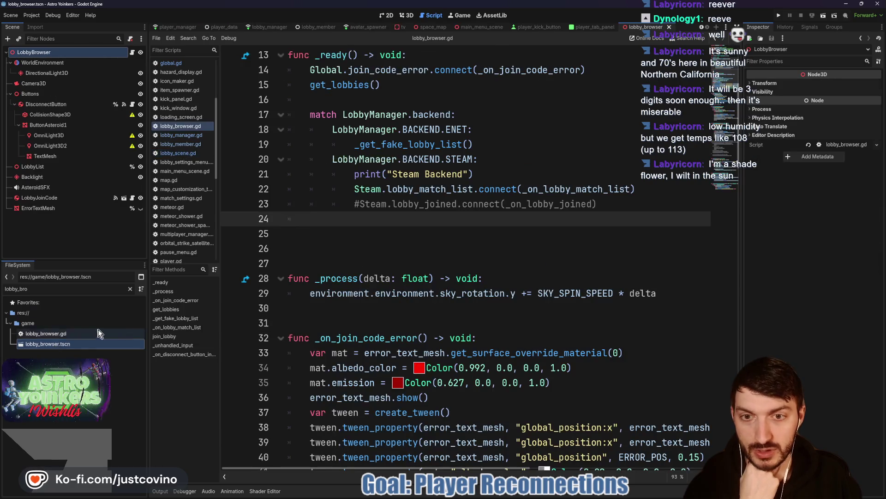
scroll(346, 217, up, 2)
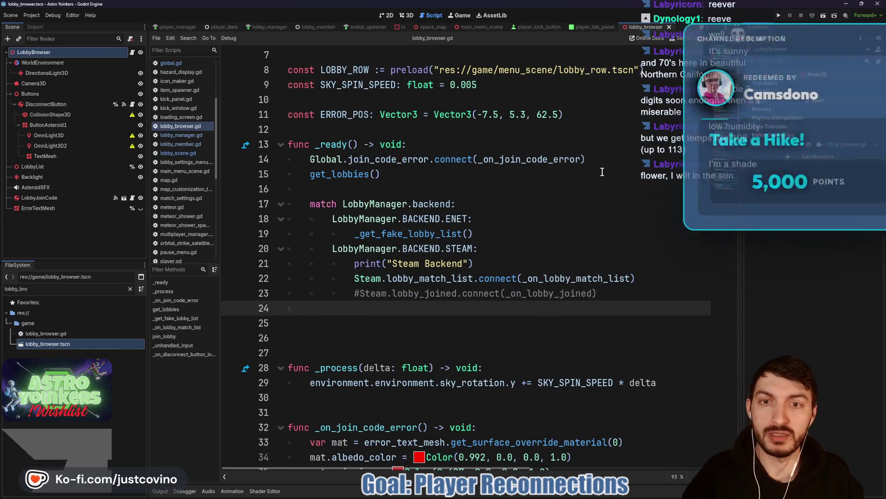
Step: Type 'if Global.' at the end of _ready with a blank line above it, and save
text(if Global)
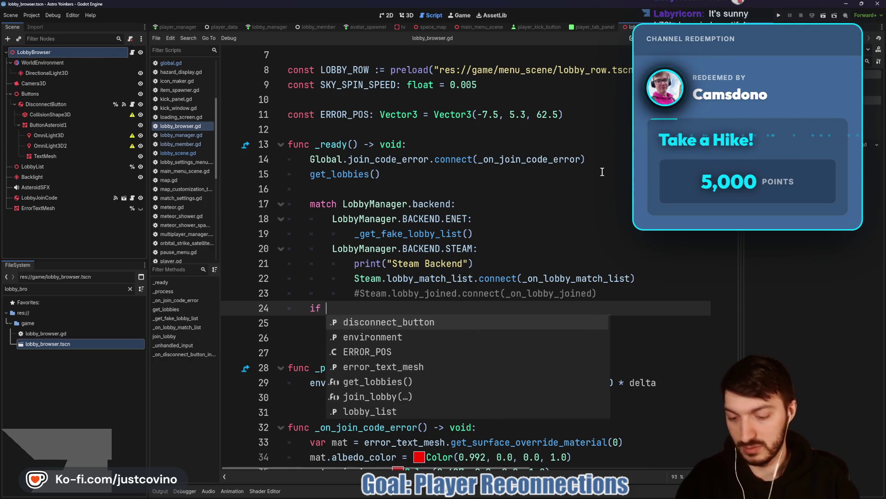
text(.)
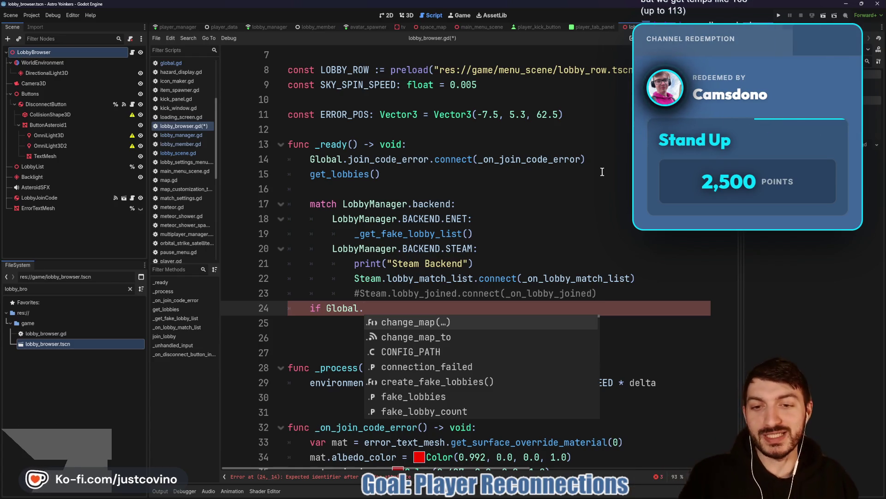
click(623, 295)
key(Return)
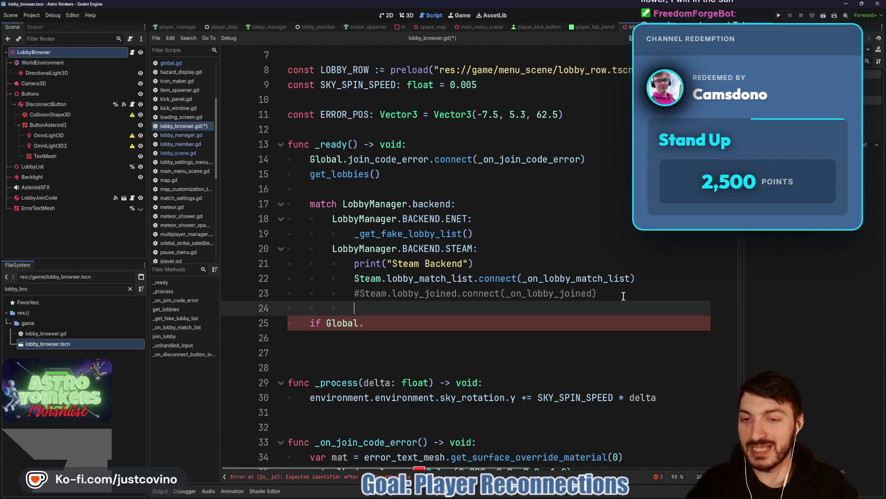
key(ctrl+s)
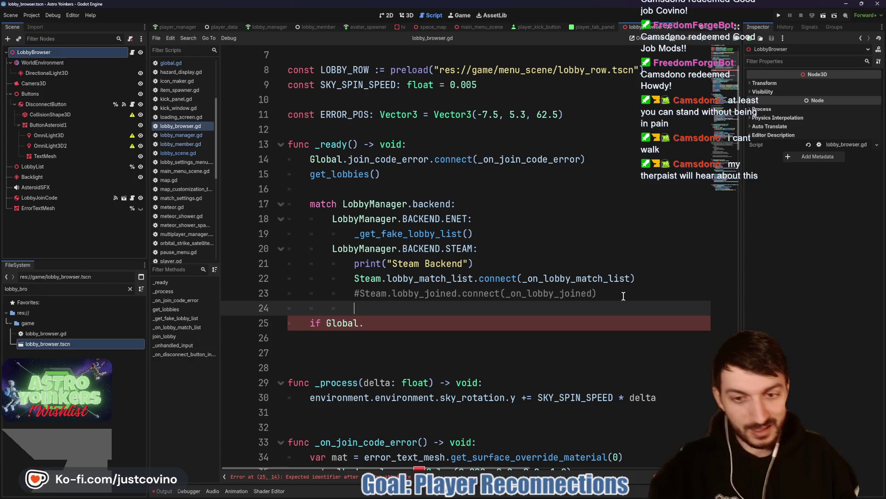
Step: Return the caret to the end of the unfinished 'if Global.' line in _ready
click(403, 322)
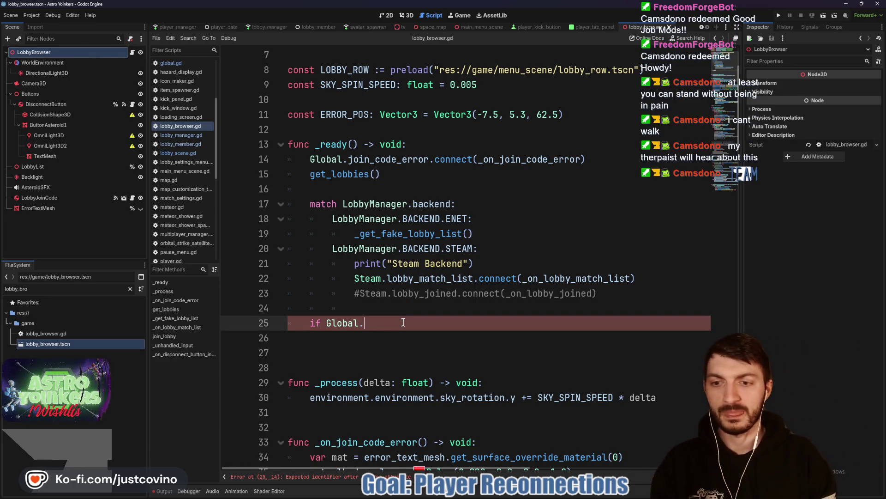
Step: Complete 'if Global.connection_failed:' and add a '## Display Reconnect Button' comment inside it
text(conn)
key(Return)
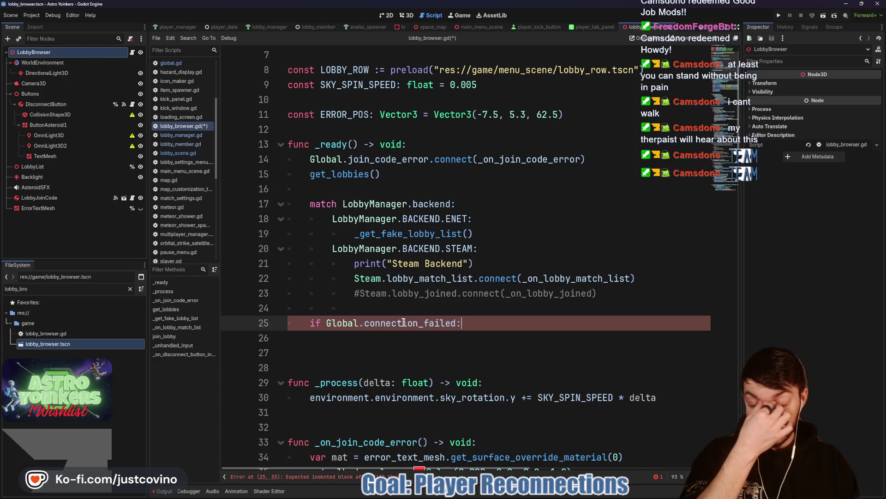
key(Return)
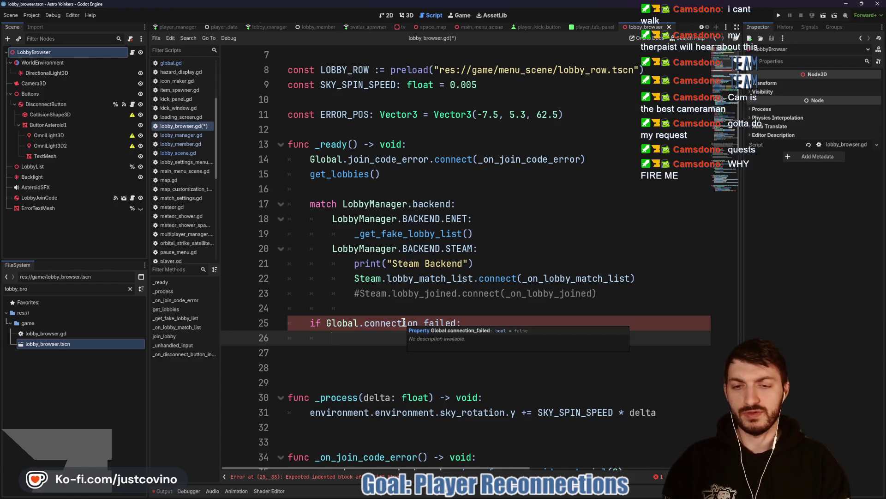
text(##)
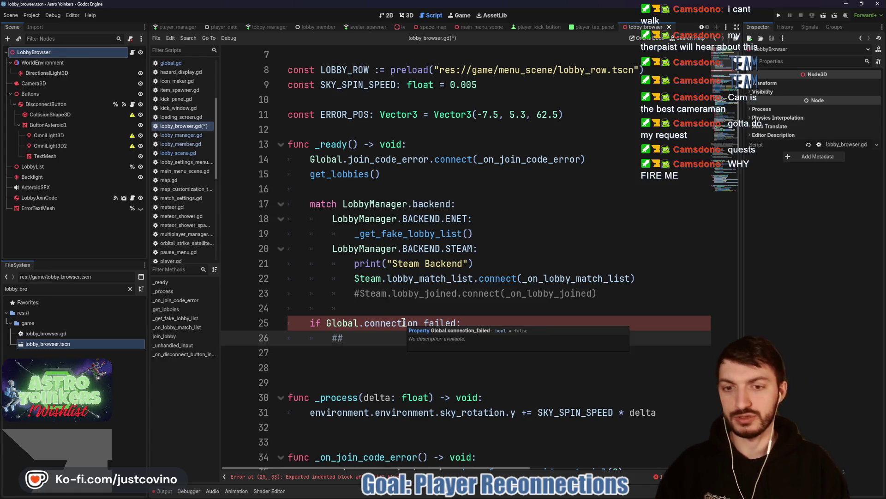
text(Display)
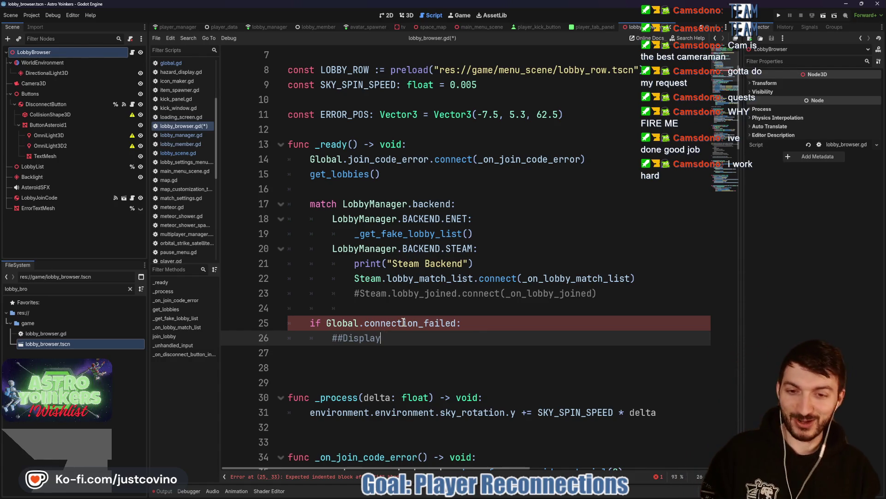
key(Left)
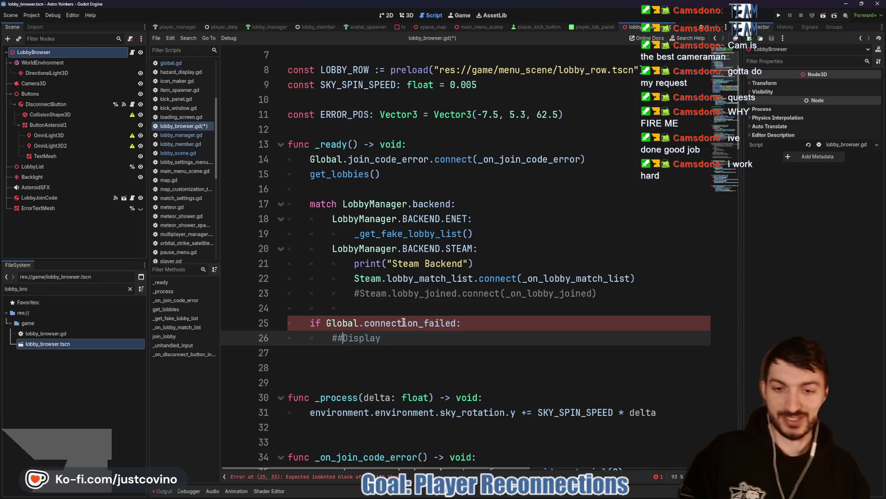
key(Right)
key(Right)
key(Right)
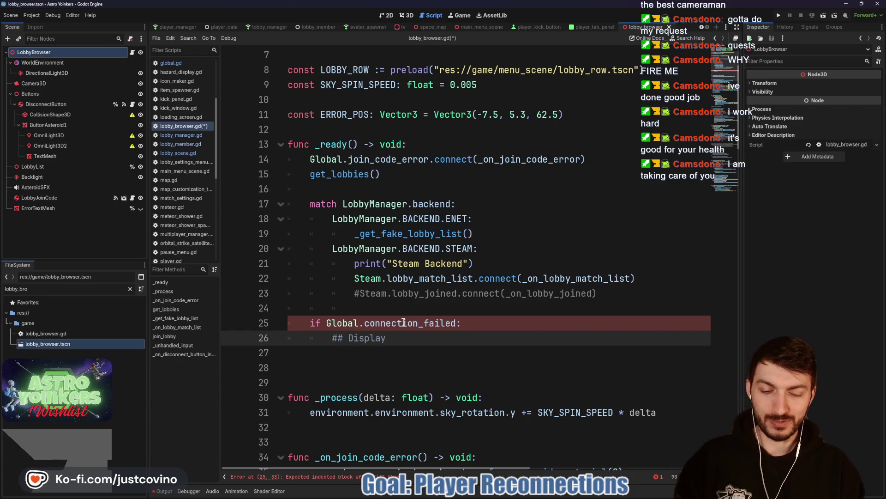
text(Re)
text(nnect Button)
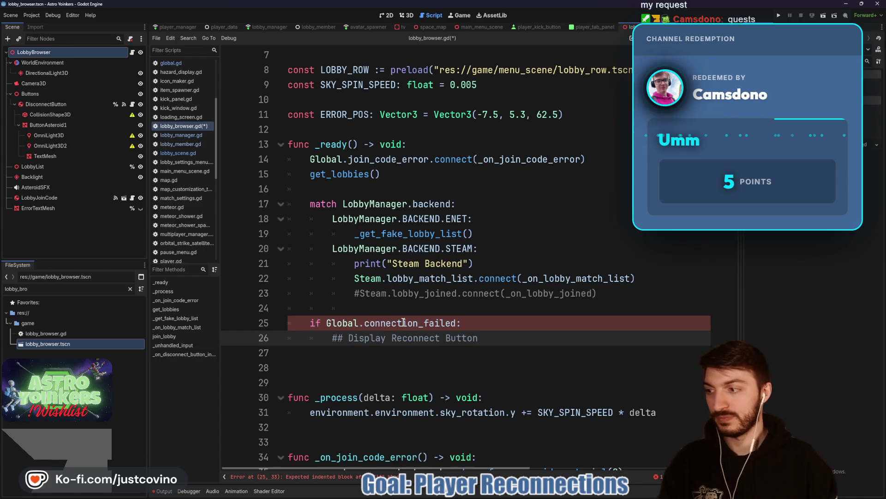
Step: Insert 'pass' above the reconnect comment in the if block
key(Up)
key(Return)
text(pass)
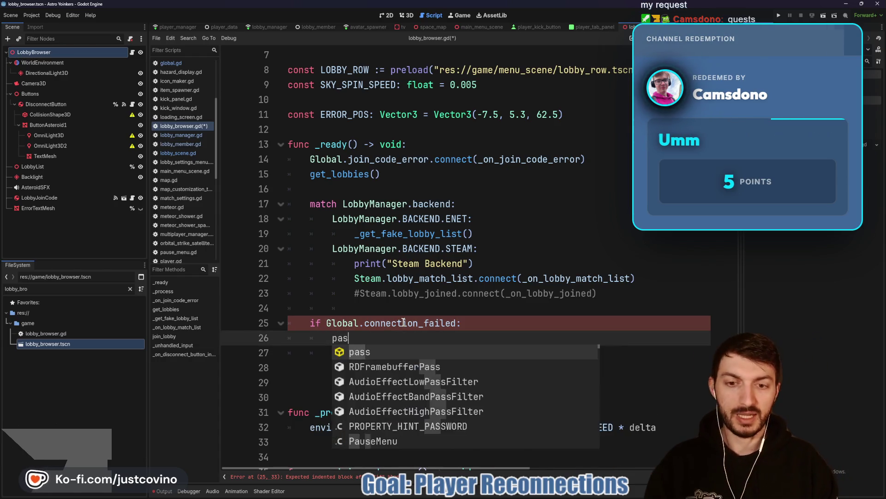
key(Down)
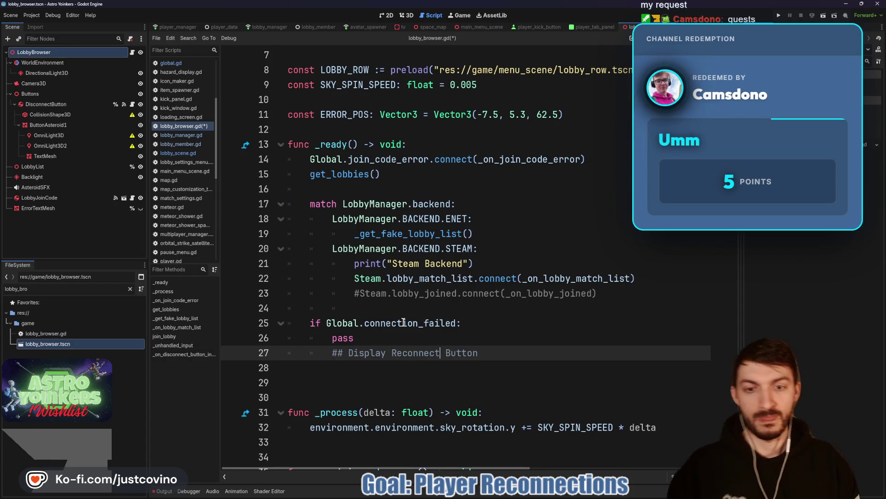
key(End)
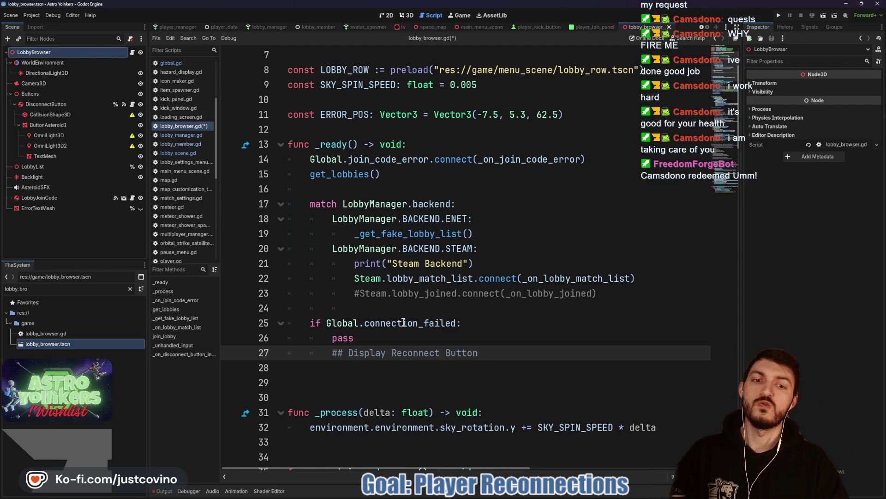
Step: Add a '## store previous lobby_id' comment with a lowercase l, and save
key(Return)
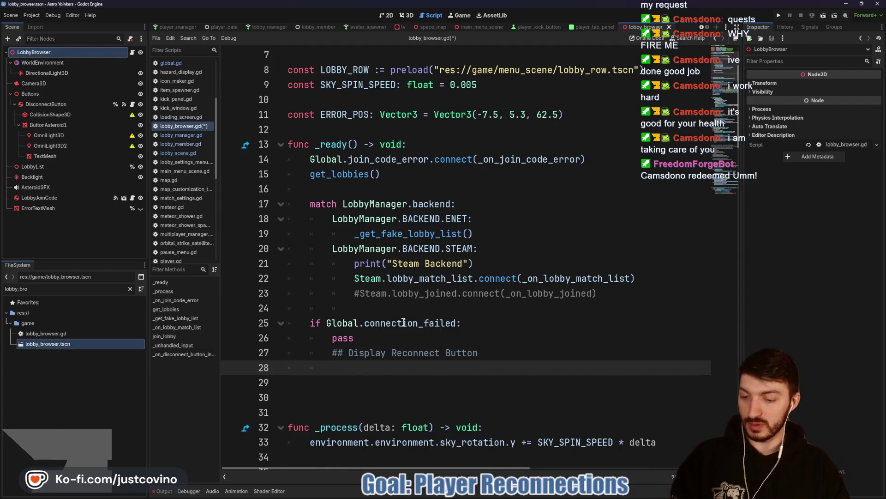
text(## store previous Lo)
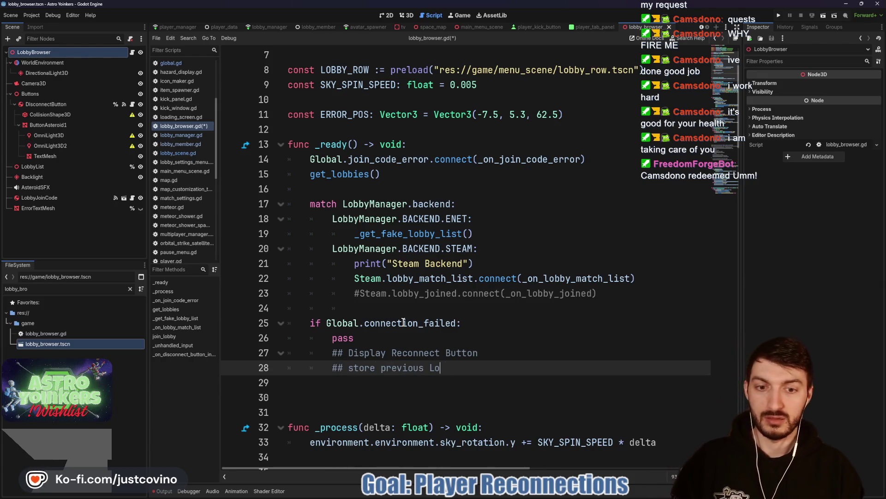
text(_)
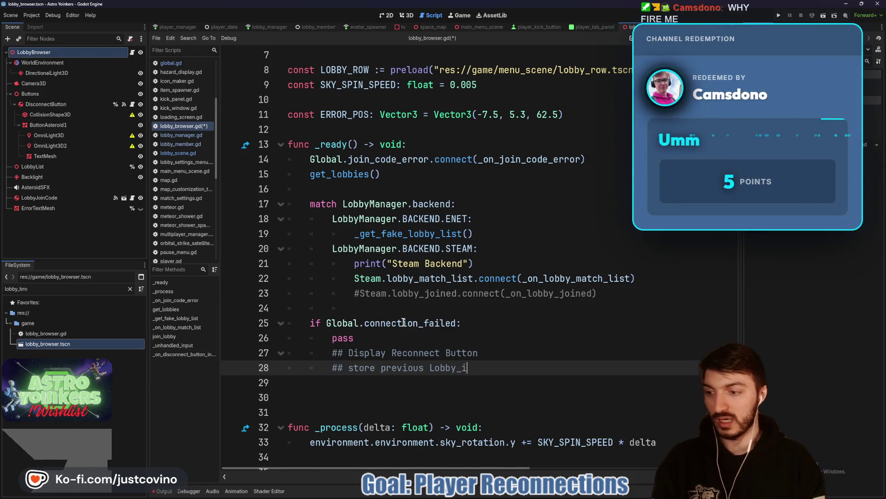
text(id)
key(ctrl+s)
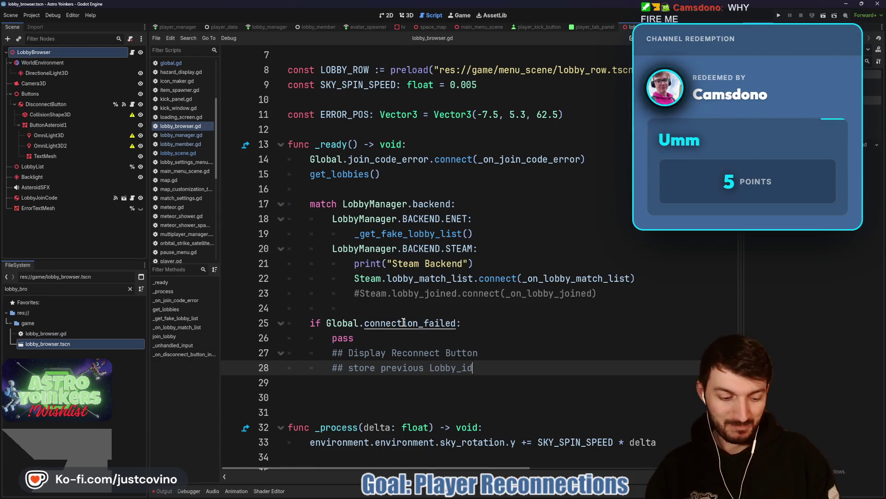
key(Left)
key(Left)
key(Left)
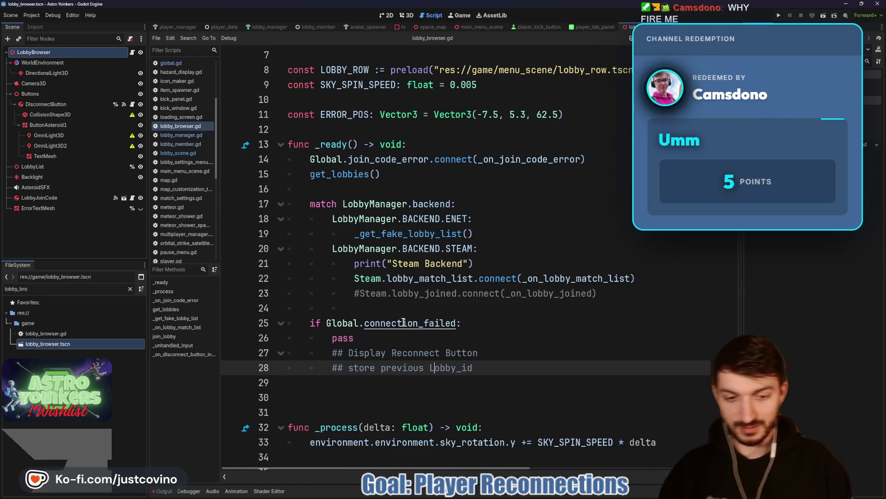
key(BackSpace)
text(l)
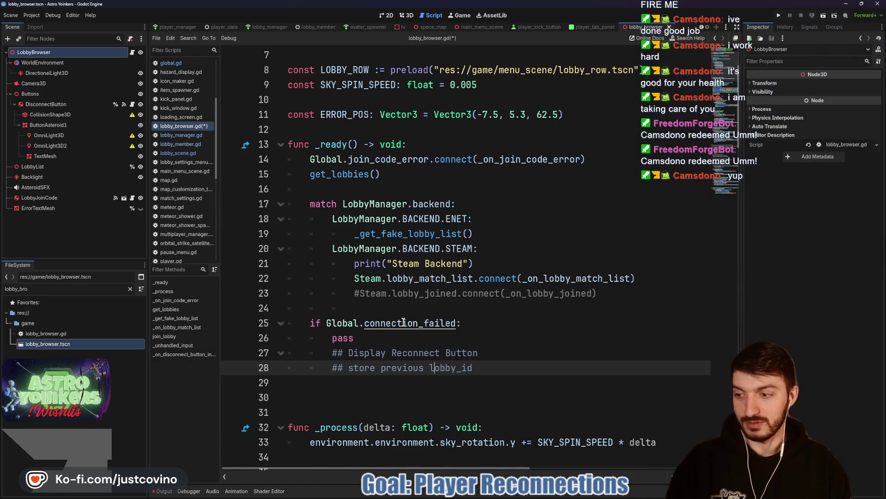
key(Down)
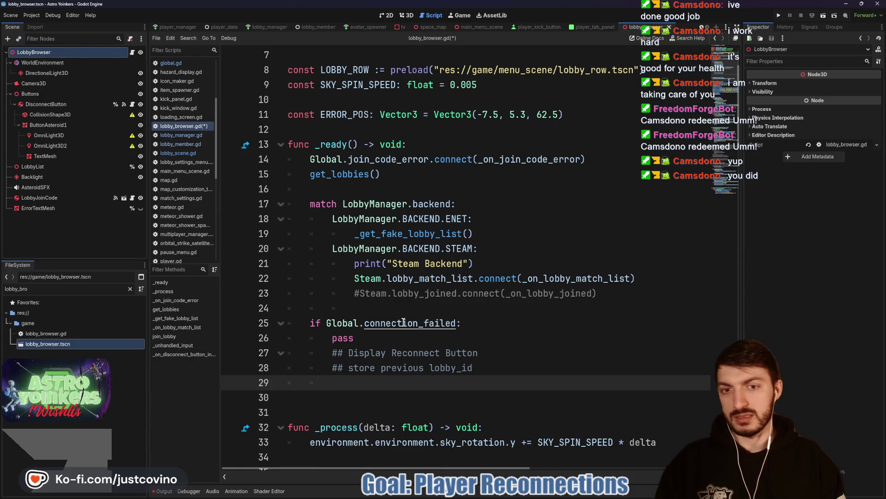
Step: Begin a third comment line, then search the system for 'go'
text(##)
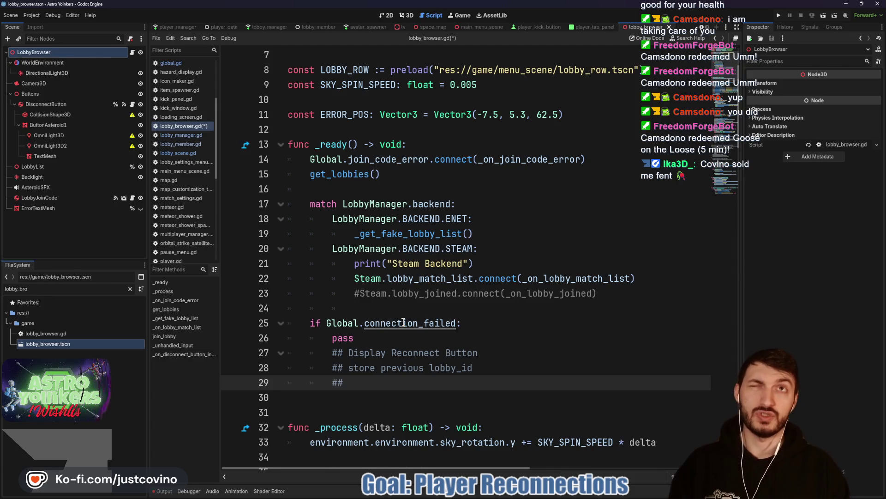
key(super)
text(goose)
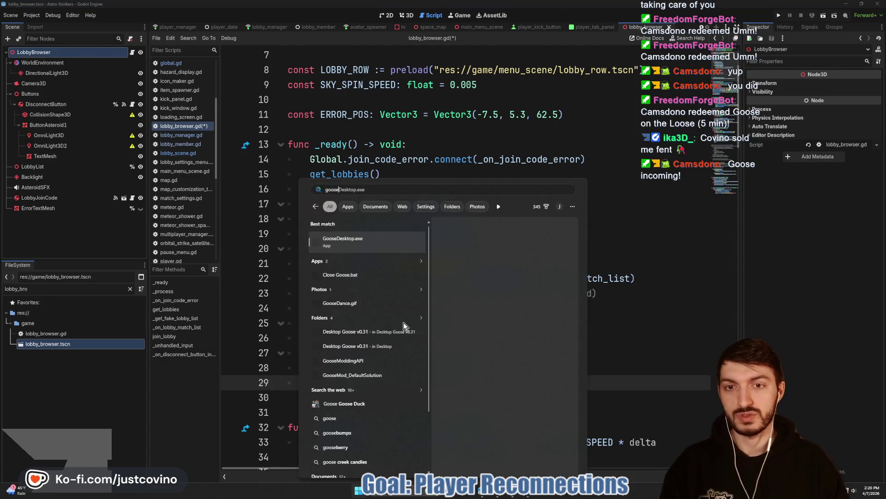
Step: Launch GooseDesktop from the Windows Search results
key(Escape)
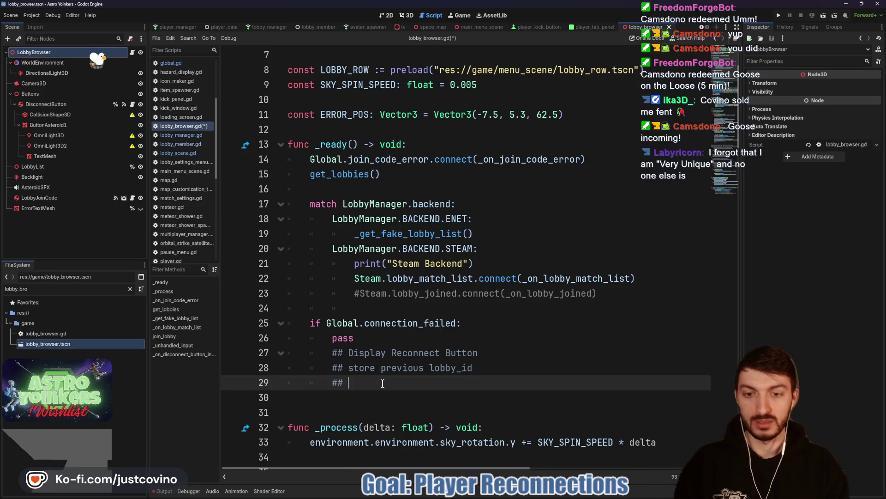
Step: Write '## small display pop-up stating Connection Failed.' under the lobby_id note and save
text(small )
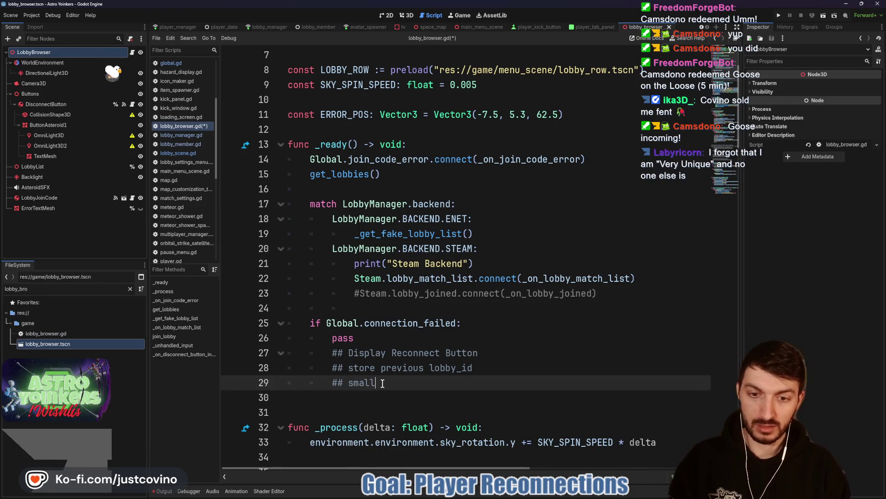
text(display pop-)
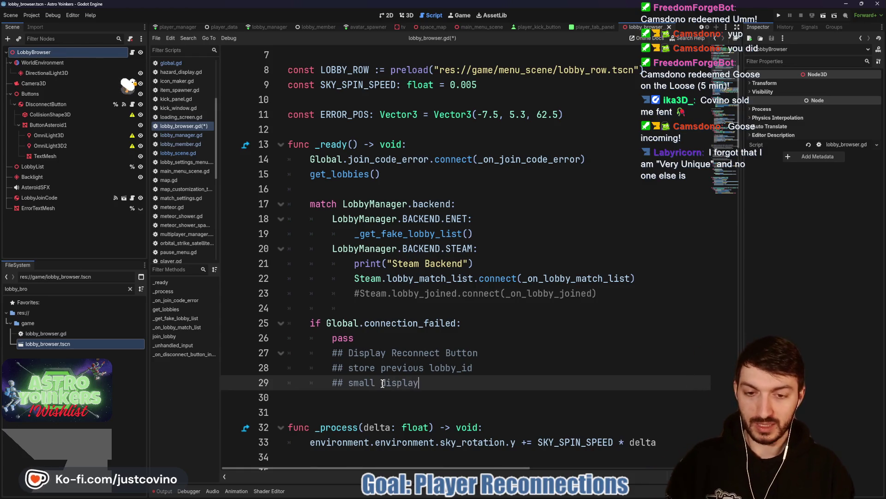
text(up st)
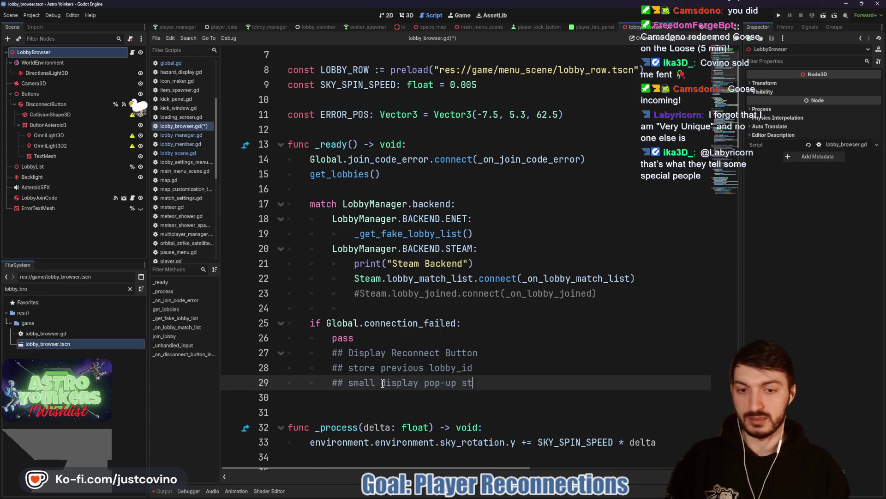
text(ating Connection )
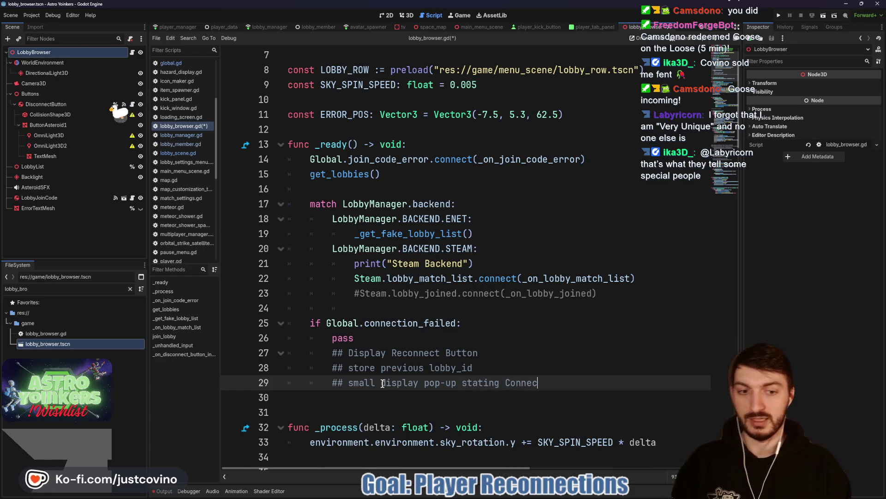
text(Failed.)
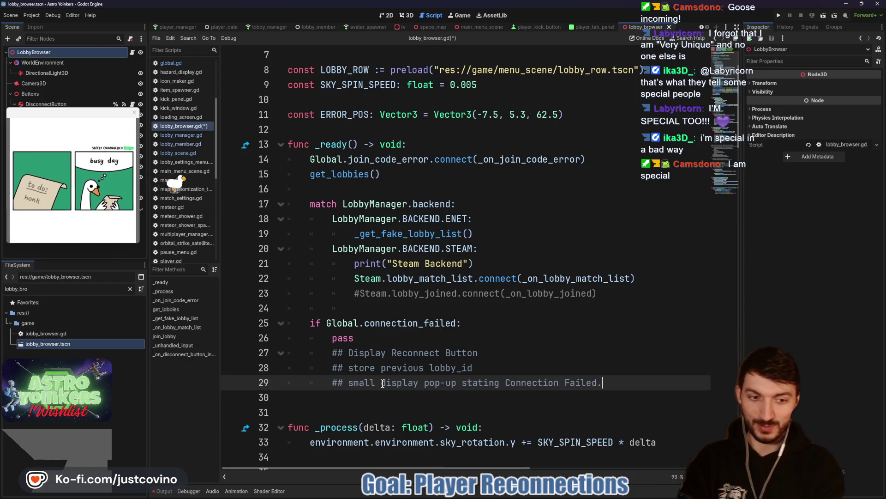
key(ctrl+s)
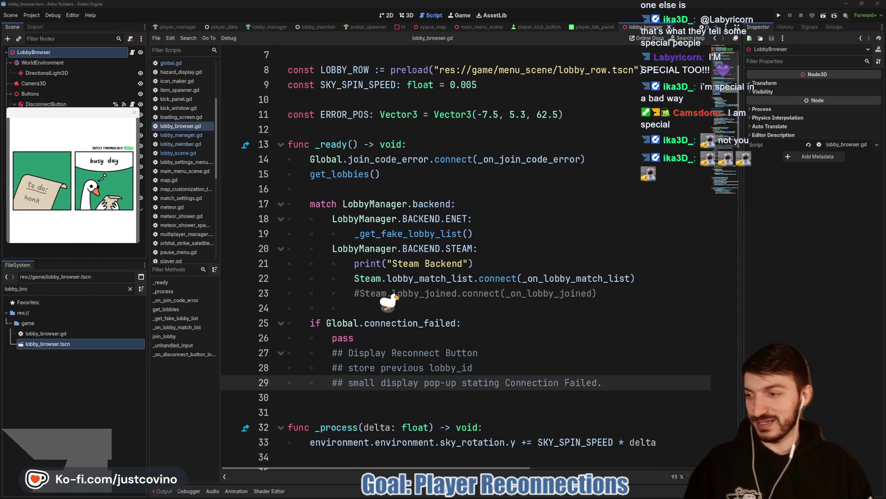
click(408, 354)
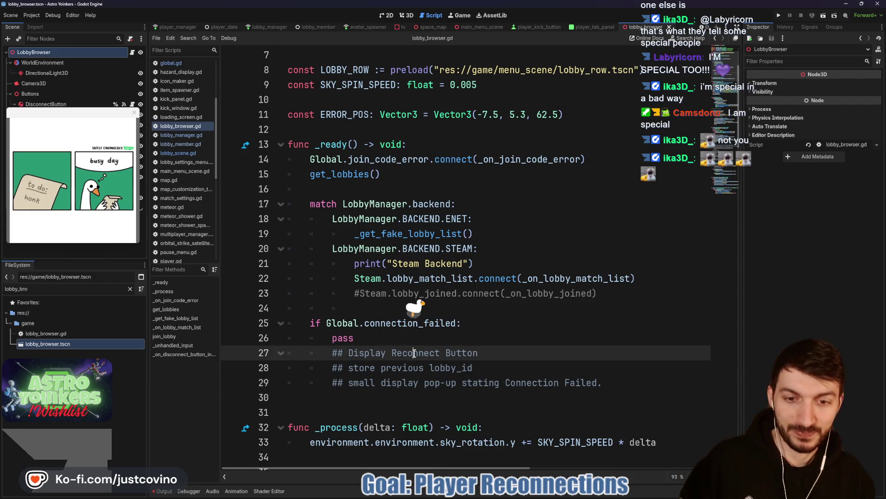
Step: Replace 'pass' with 'Global.connection_failed = false' in the connection_failed block and save
click(394, 340)
key(BackSpace)
key(BackSpace)
key(BackSpace)
text(con)
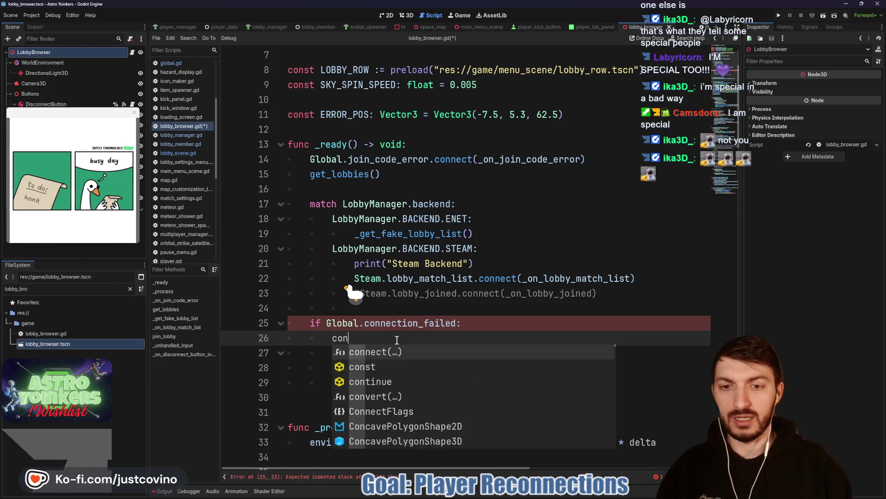
key(BackSpace)
key(BackSpace)
key(BackSpace)
text(lobal.c)
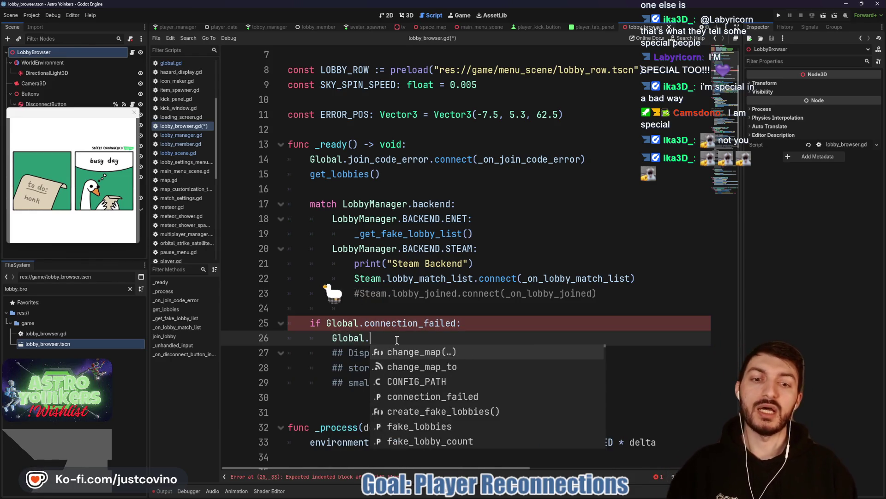
text(onn)
key(Return)
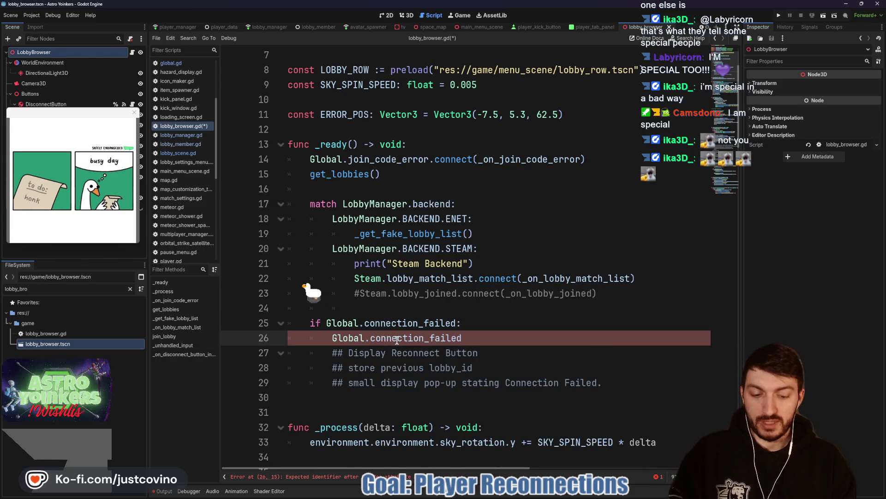
text(= fal)
key(Return)
key(ctrl+s)
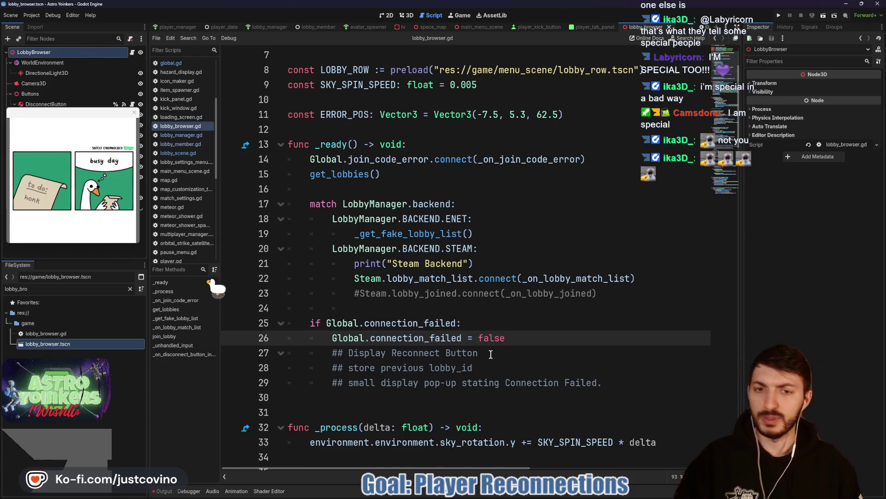
Step: Inspect the lobby browser's 3D scene, clear the FileSystem filter, and return to lobby_browser.gd
click(403, 17)
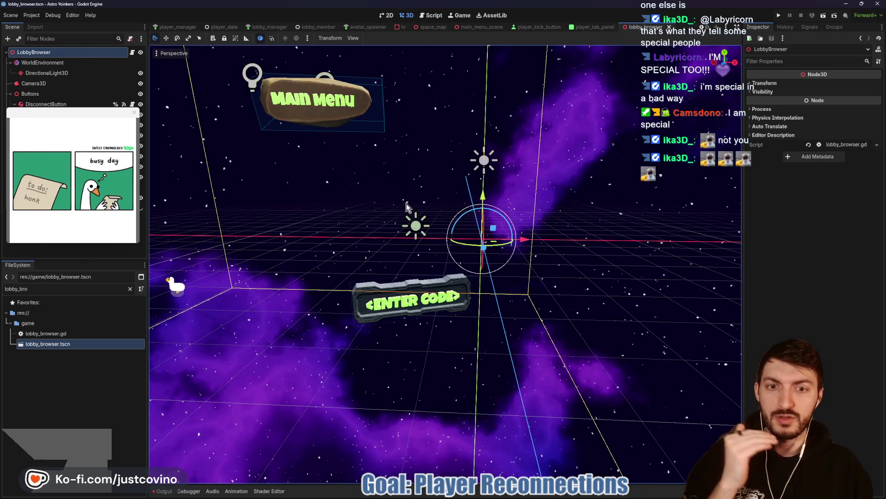
drag(414, 185, 427, 311)
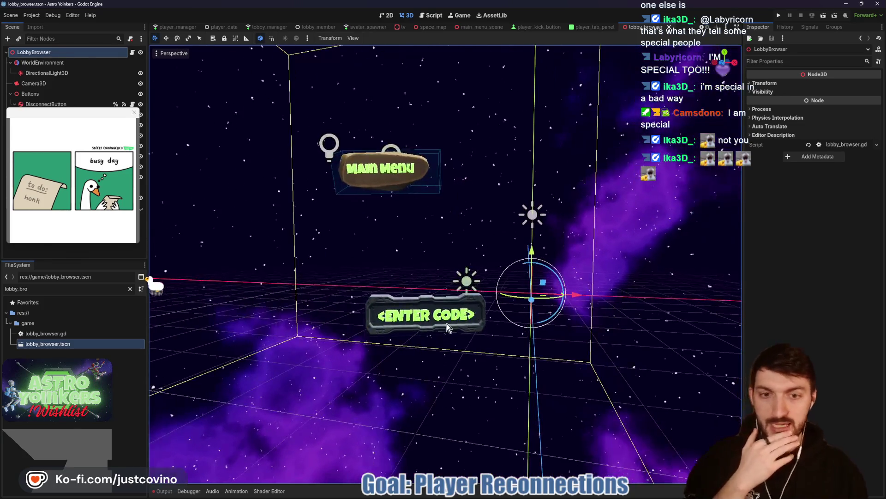
scroll(461, 304, down, 3)
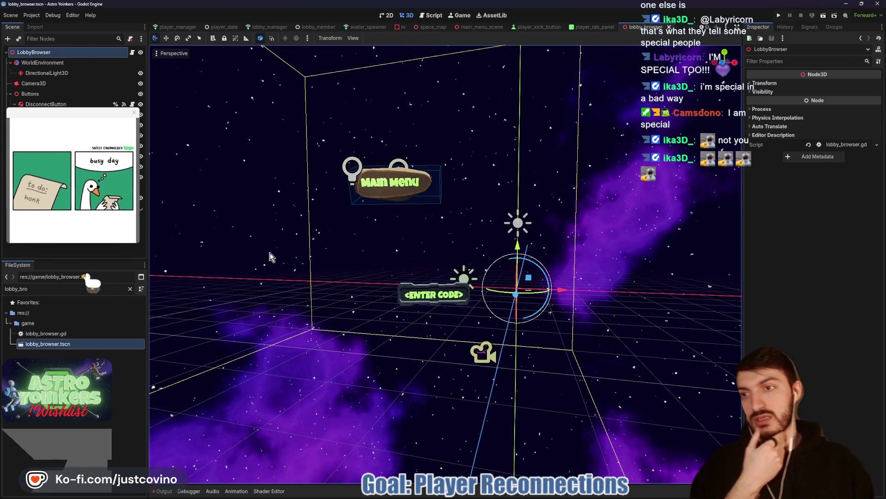
click(131, 289)
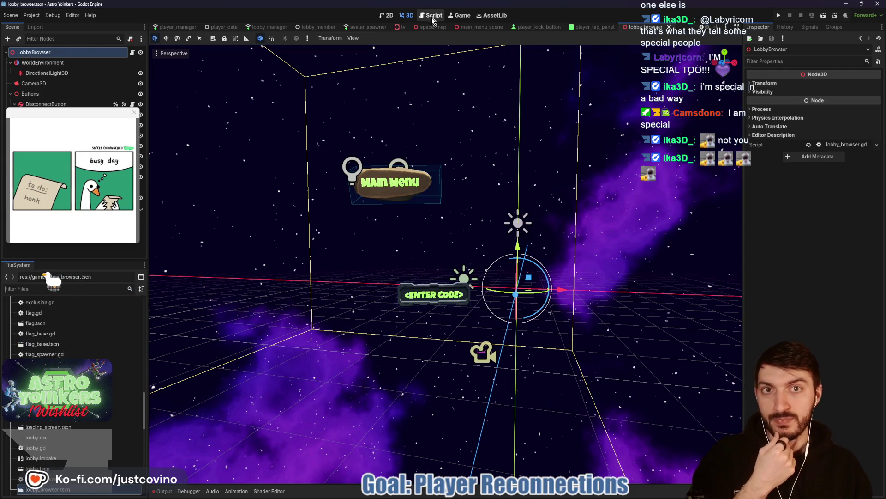
click(431, 16)
click(426, 367)
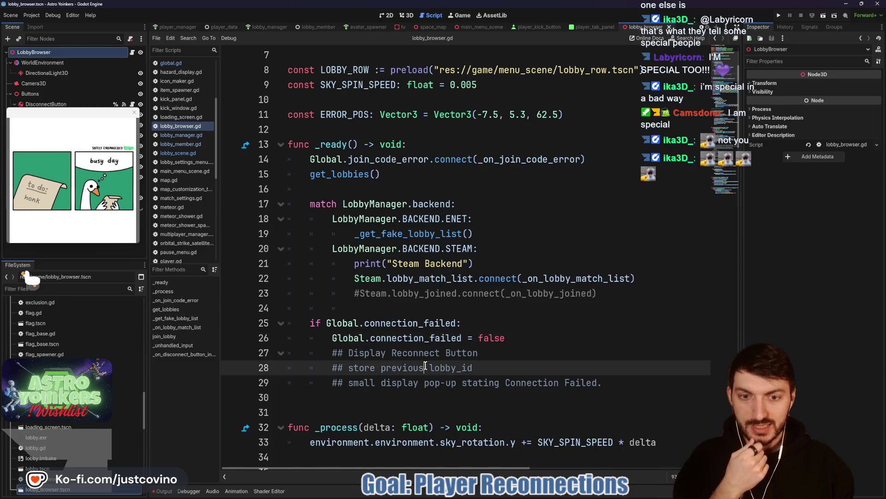
double_click(456, 368)
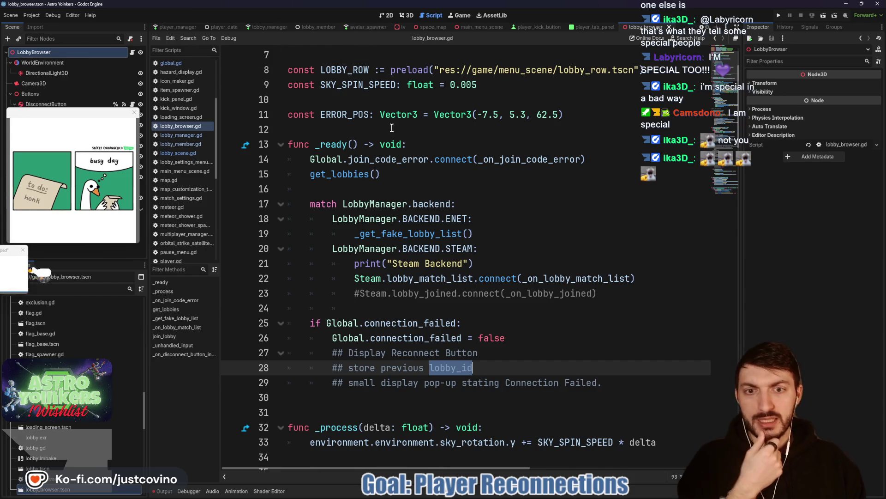
scroll(408, 215, down, 13)
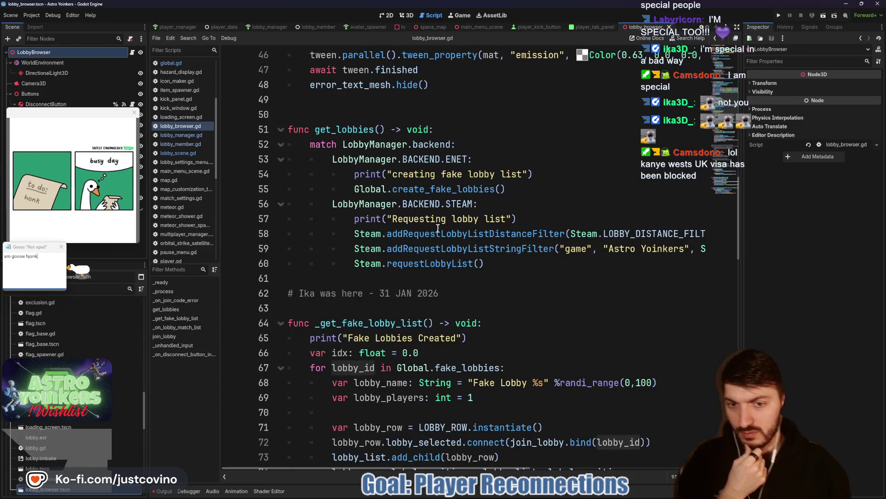
scroll(449, 242, down, 2)
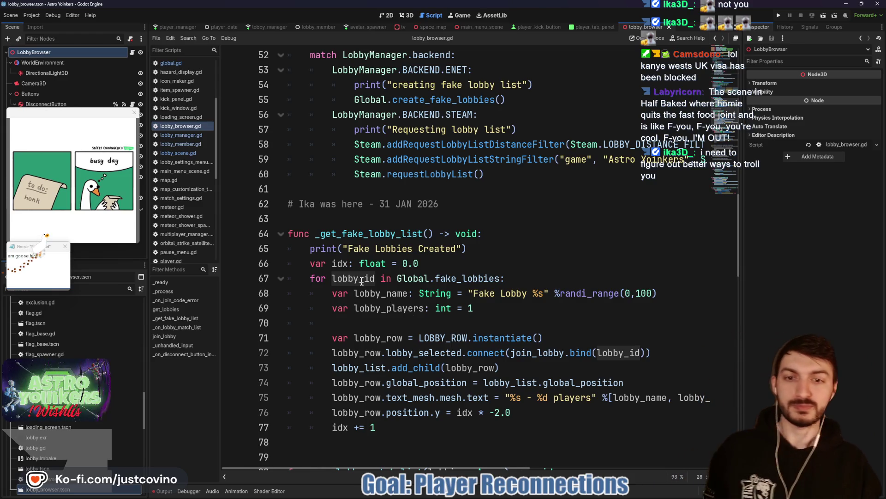
click(412, 318)
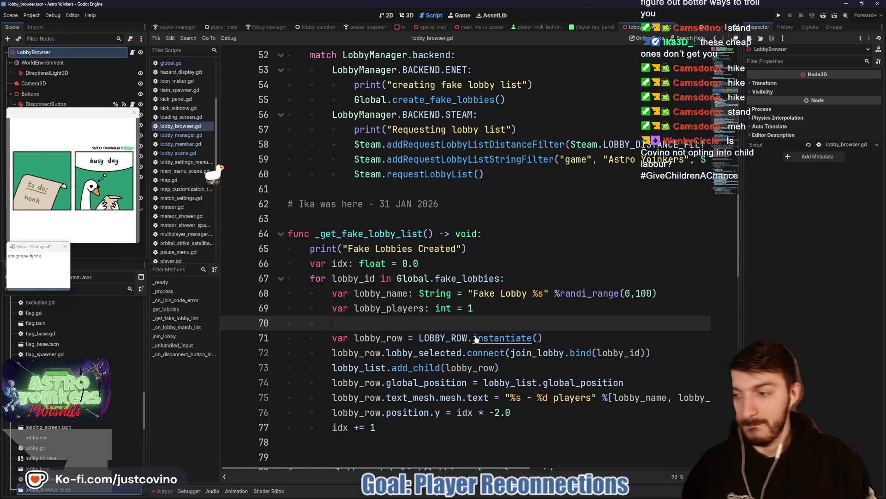
mouse_move(475, 330)
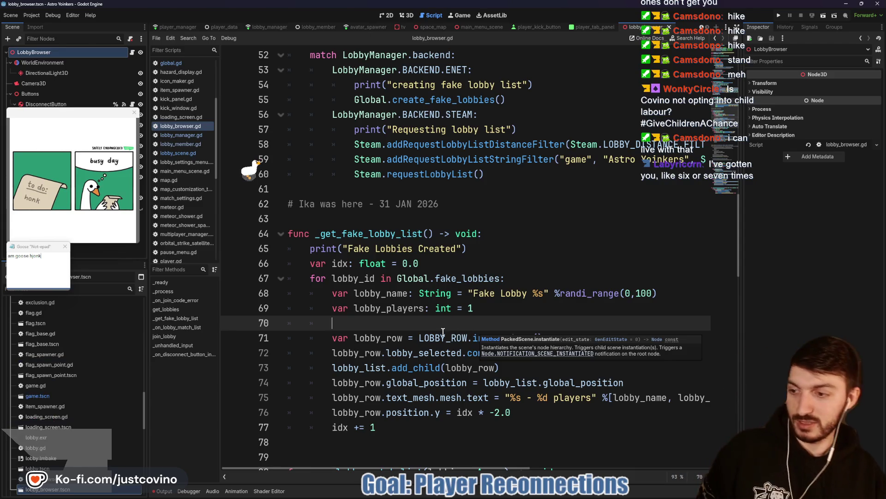
mouse_move(443, 332)
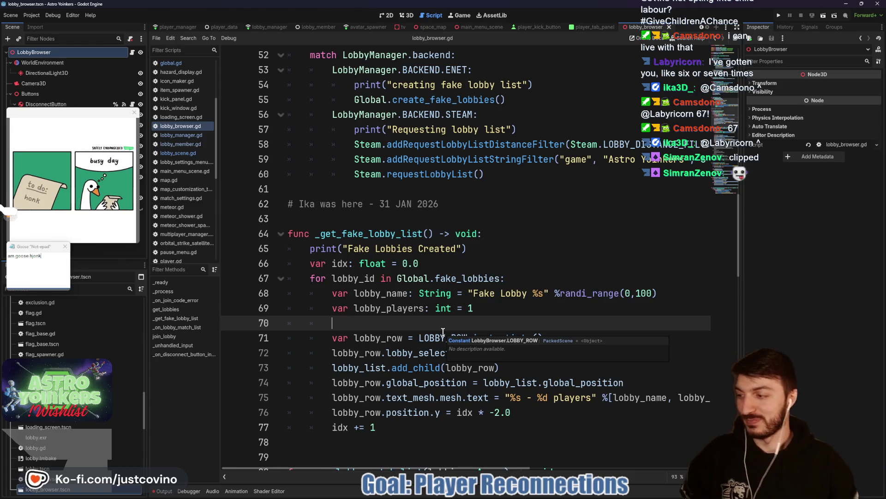
click(399, 220)
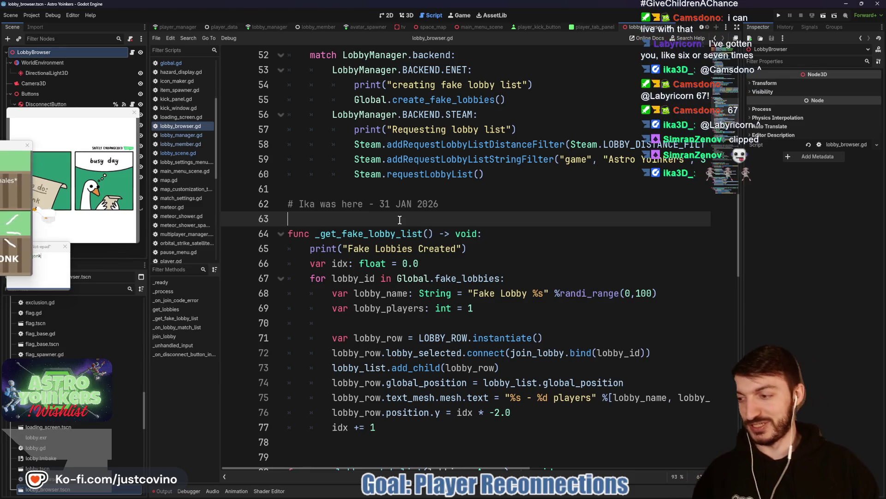
scroll(390, 229, down, 2)
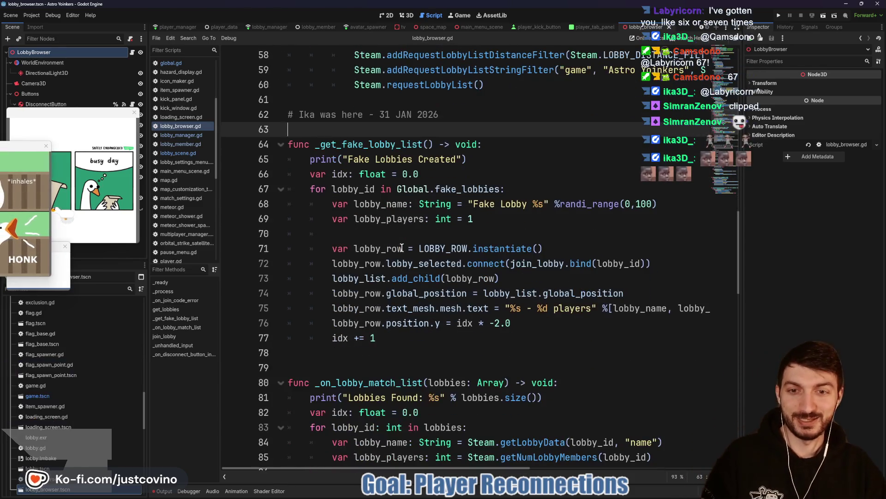
click(388, 231)
text(var)
key(BackSpace)
key(BackSpace)
key(BackSpace)
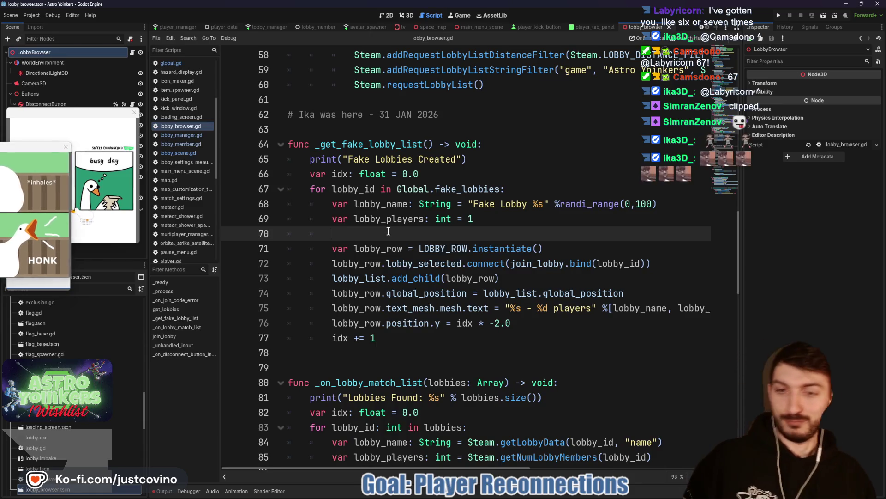